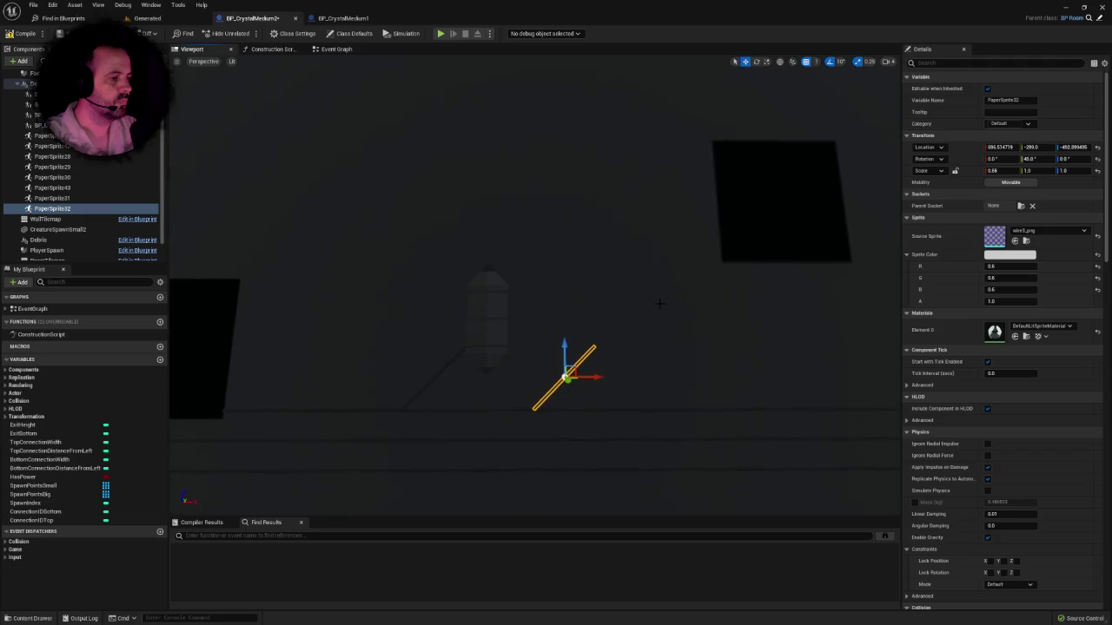
Step: Set the small diagonal wire sprite's pitch to 315° and shift it slightly left to X ≈ 875.5
click(1033, 159)
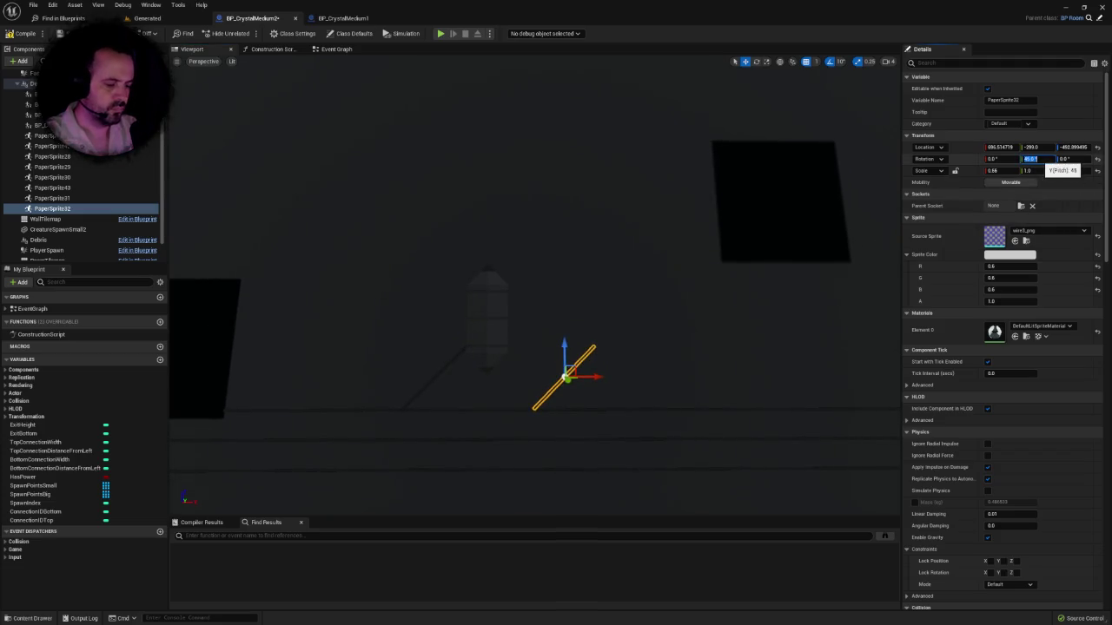
text(315)
key(Return)
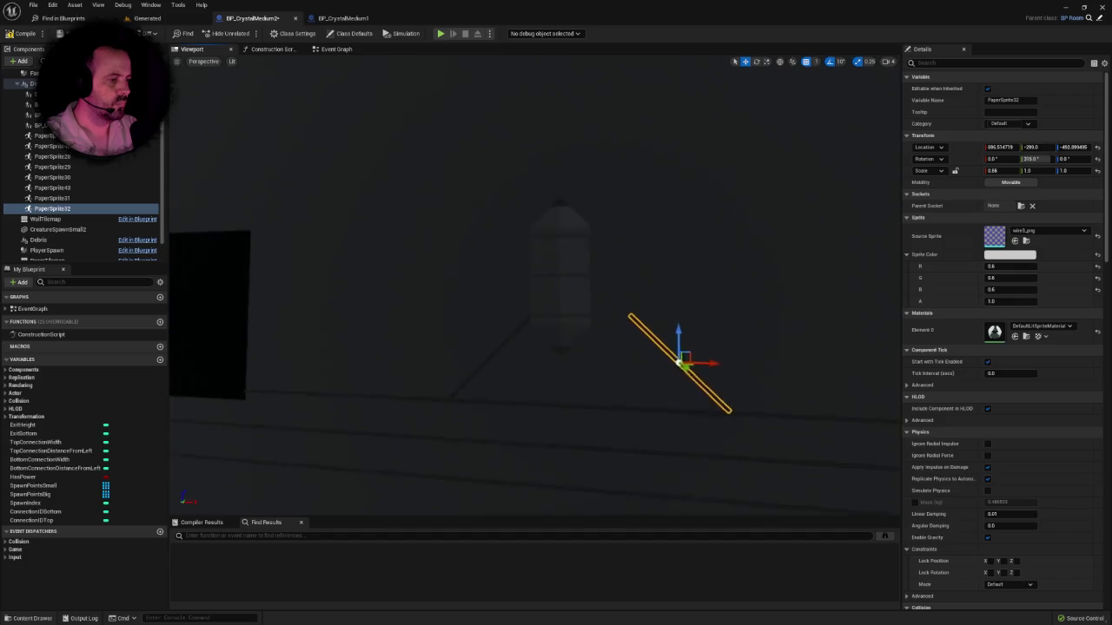
drag(719, 379, 664, 391)
scroll(664, 390, down, 5)
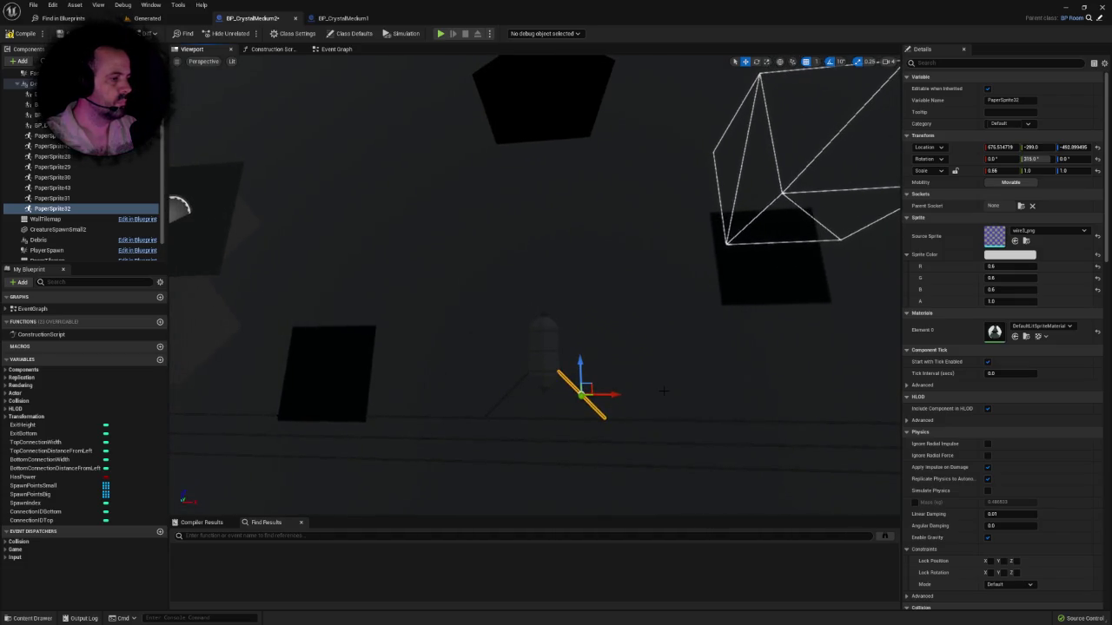
scroll(664, 390, up, 5)
scroll(664, 390, down, 3)
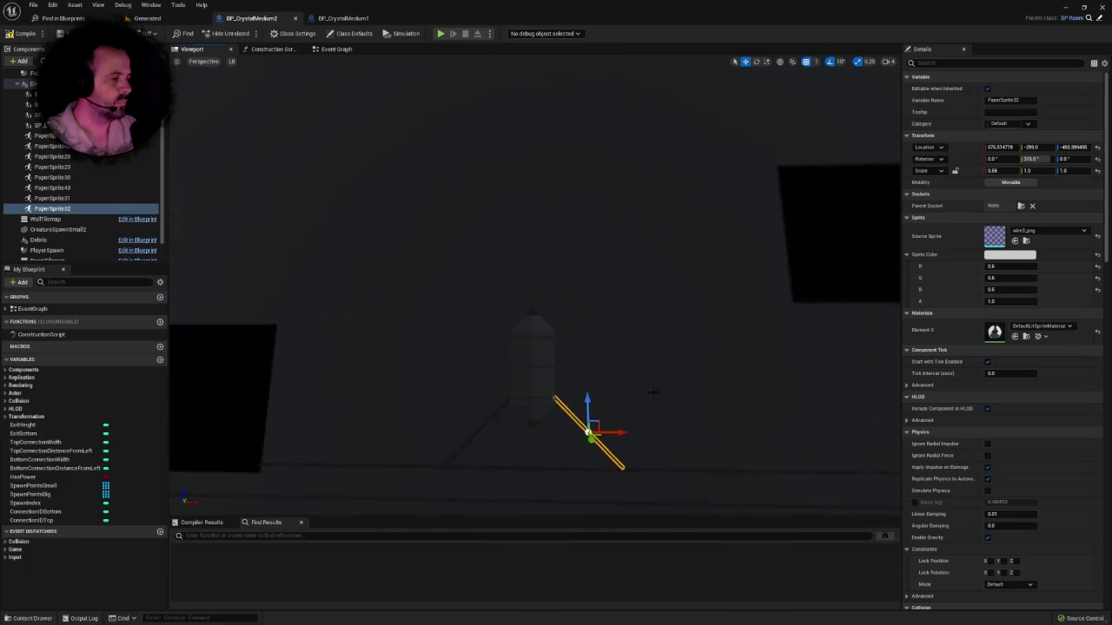
click(489, 464)
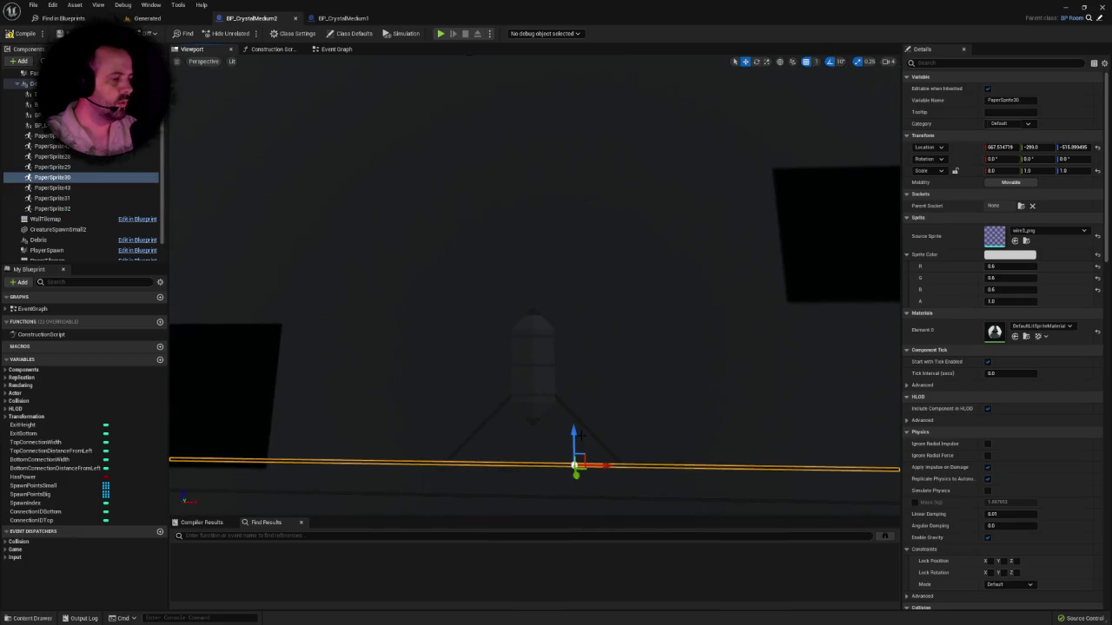
Step: Duplicate the long wire as PaperSprite33, raise it to Z ≈ -307.9, set pitch 90° and X scale 2.0
key(ctrl+d)
drag(576, 434, 573, 271)
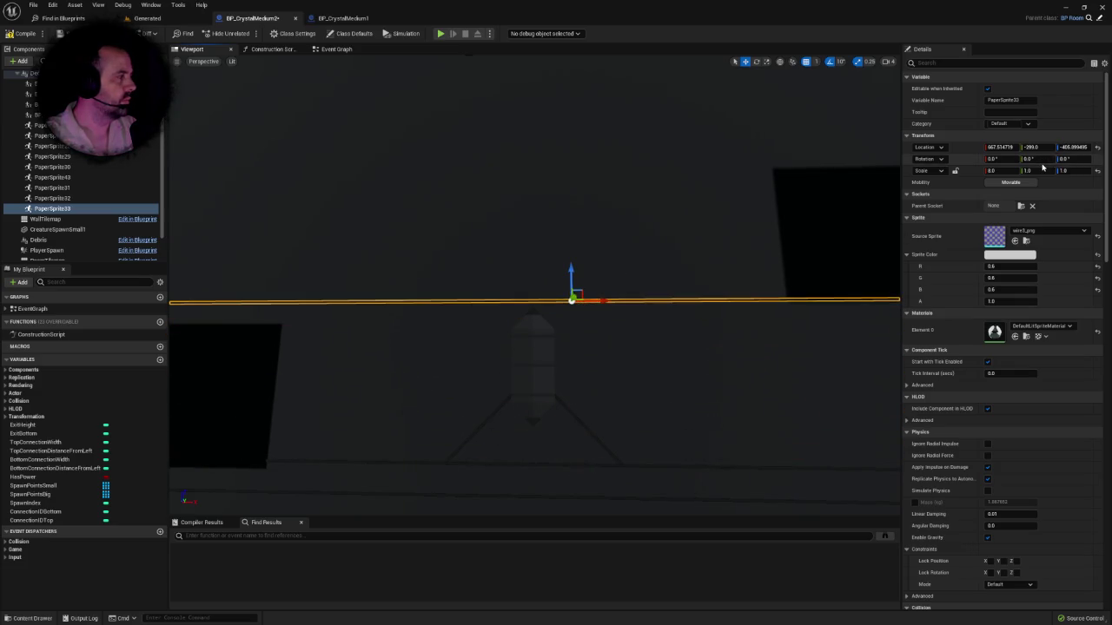
click(1065, 158)
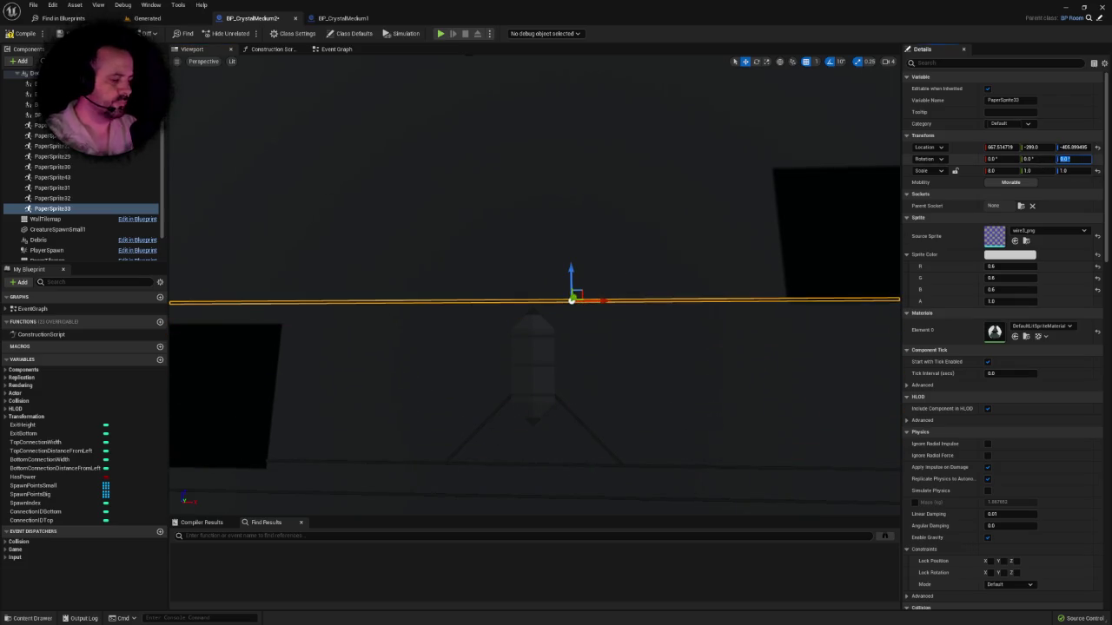
text(9060)
key(Return)
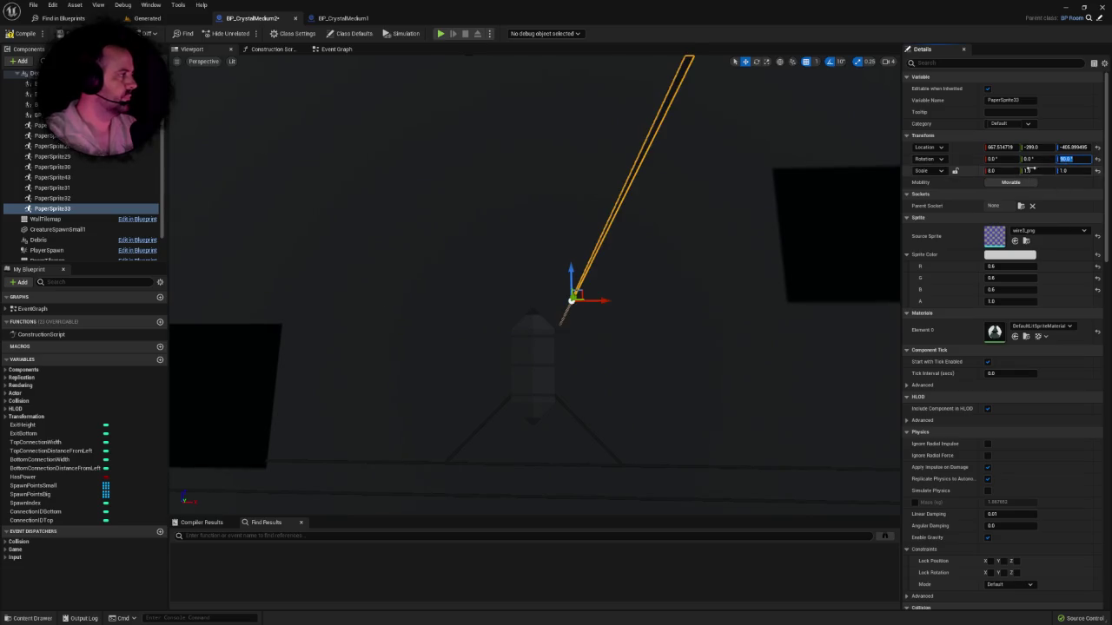
text(0)
key(Return)
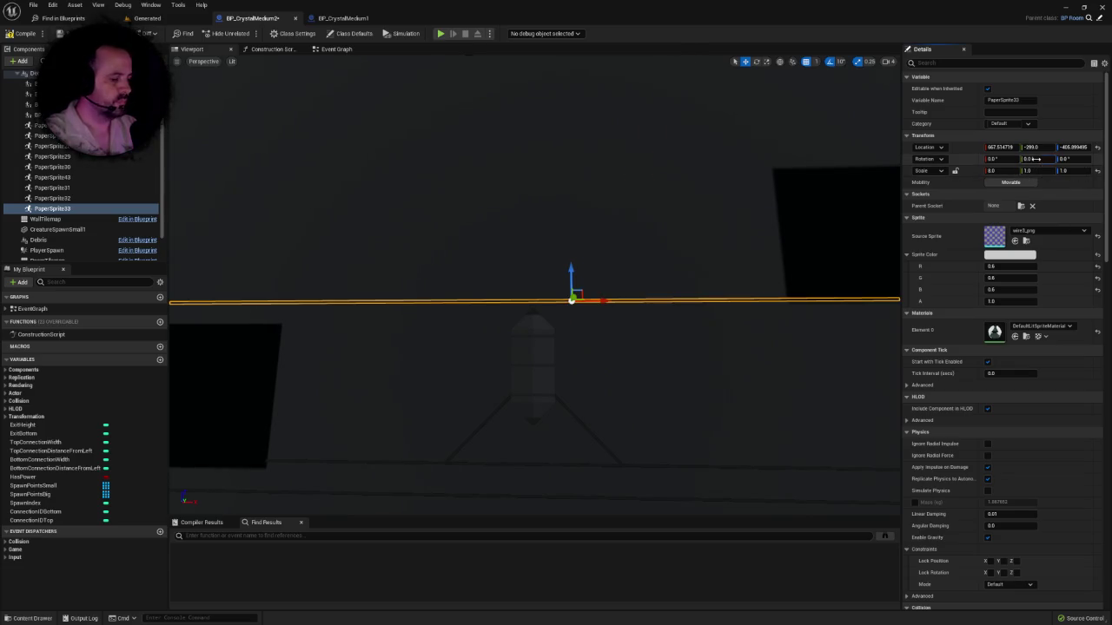
text(90)
key(Return)
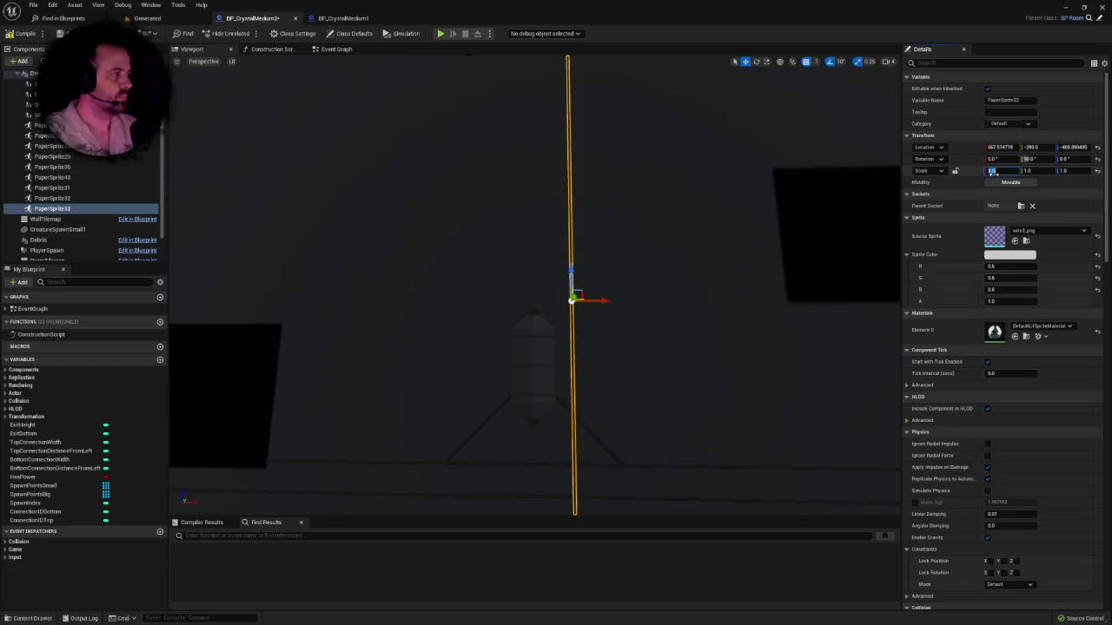
text(2)
key(Return)
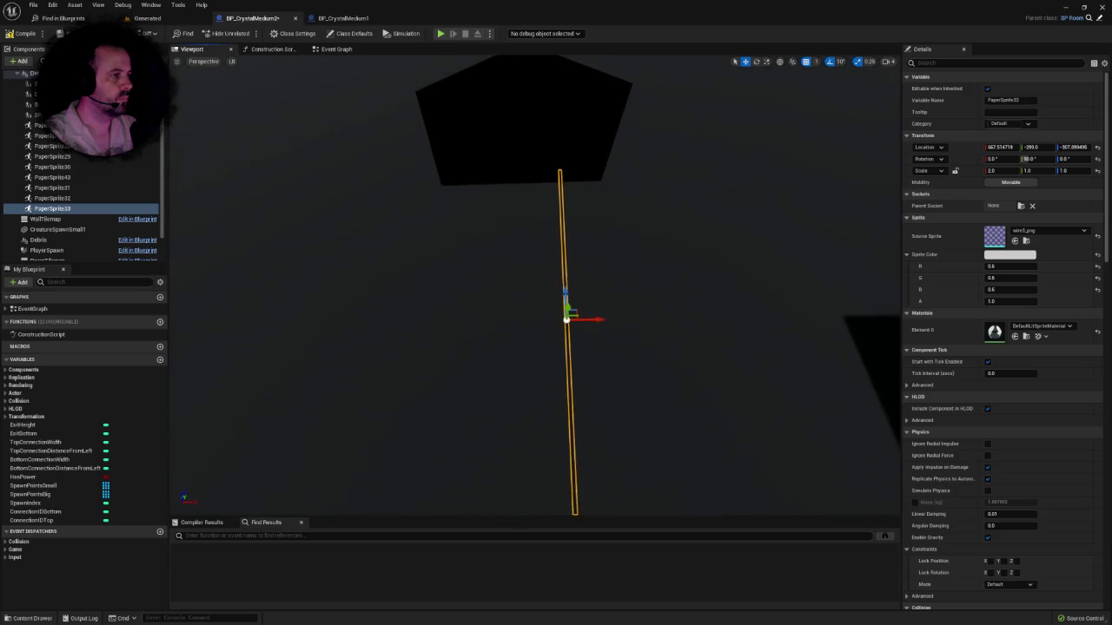
click(521, 139)
Step: Position the tall upright wire PaperSprite33 at Location X 640 above the crystal
click(540, 260)
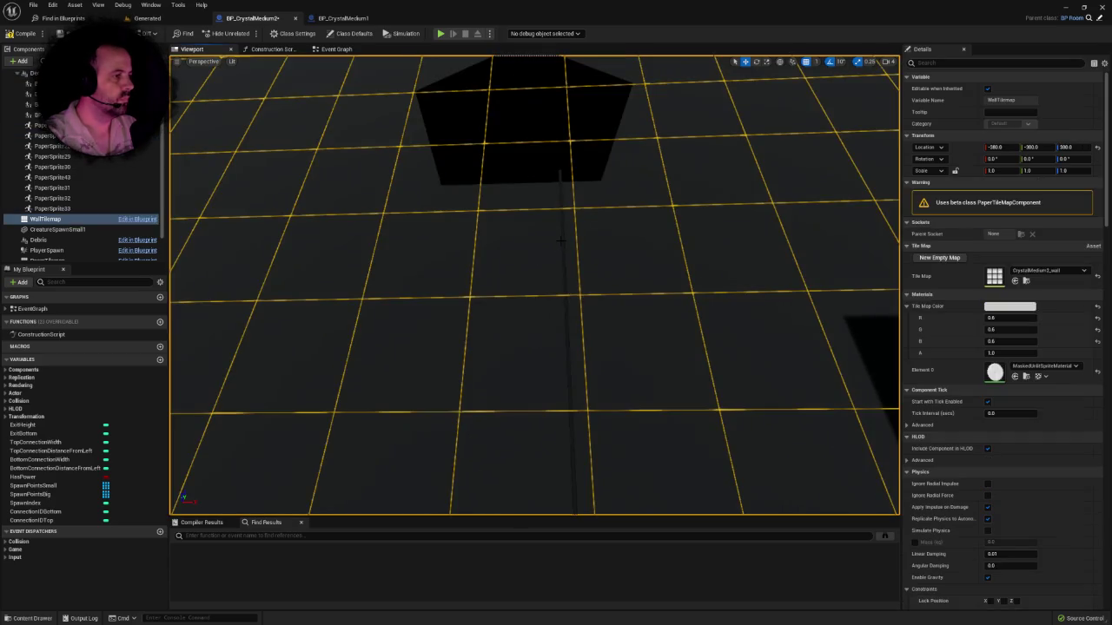
double_click(52, 209)
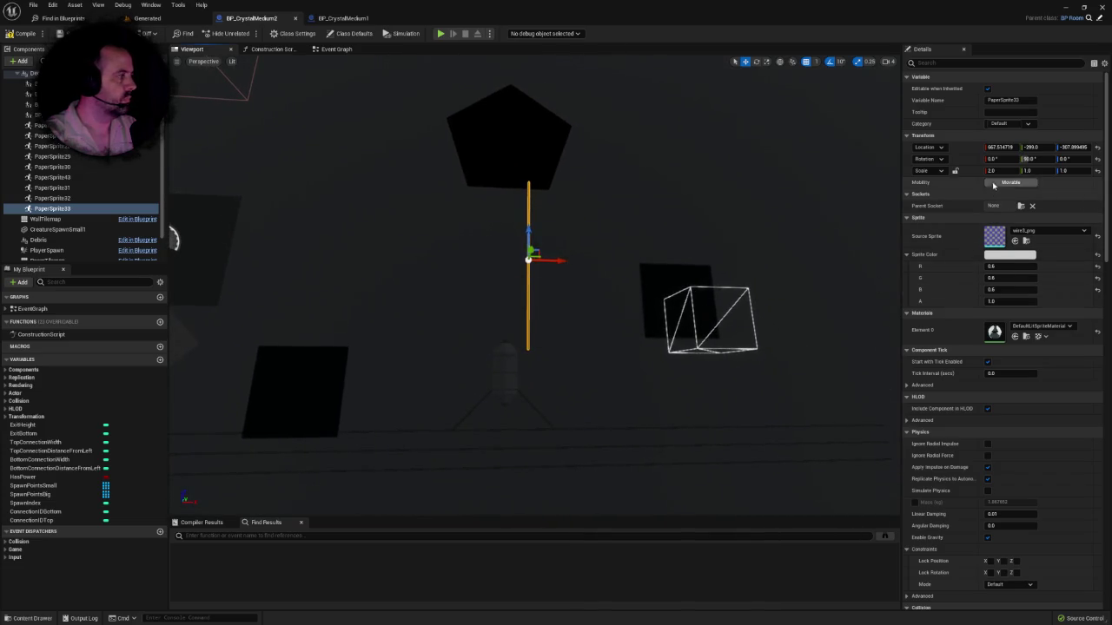
drag(562, 264, 536, 264)
scroll(508, 243, up, 4)
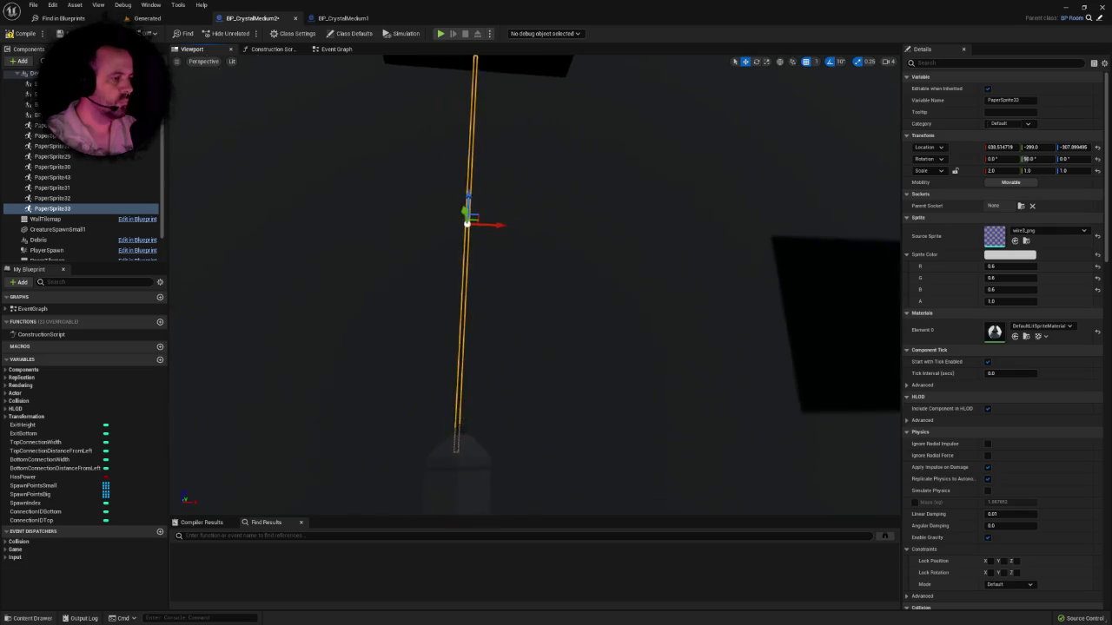
drag(492, 224, 495, 224)
scroll(485, 239, down, 6)
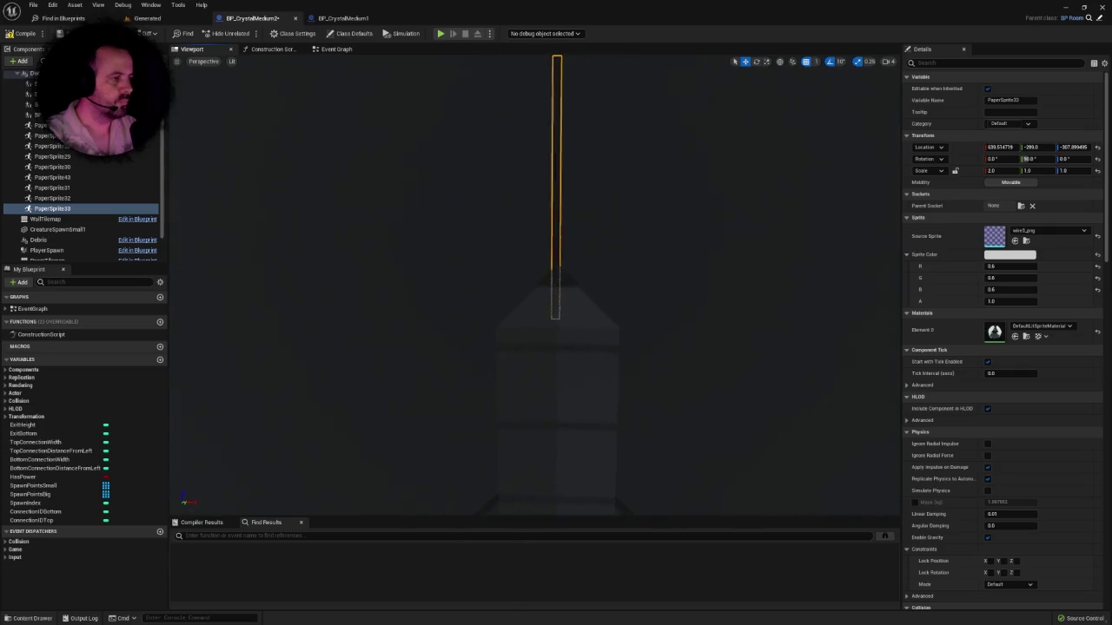
scroll(497, 219, down, 2)
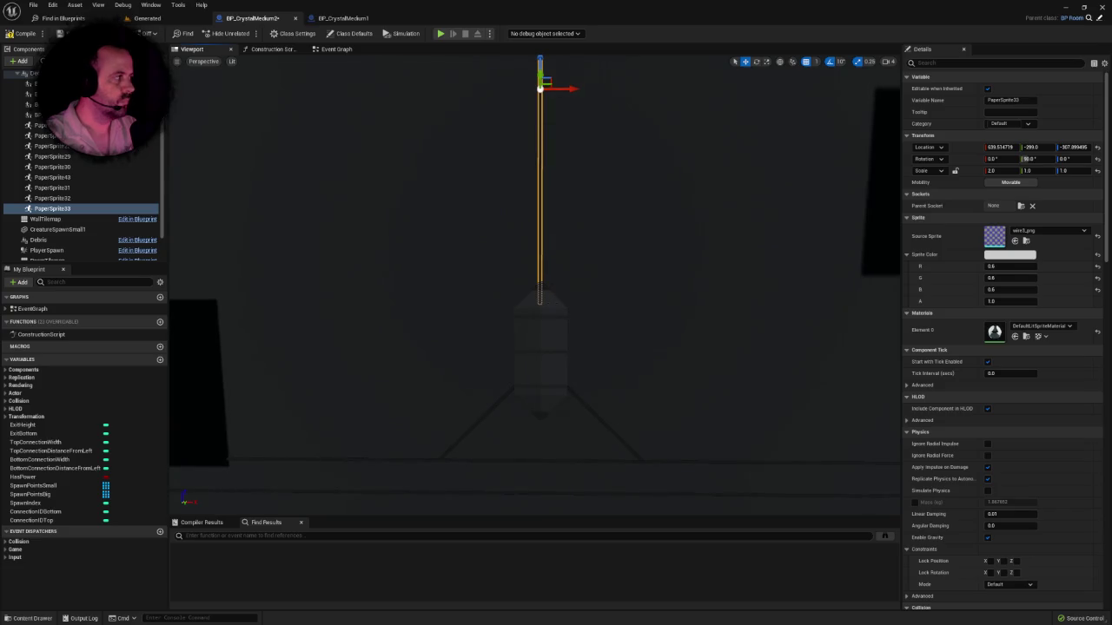
click(540, 365)
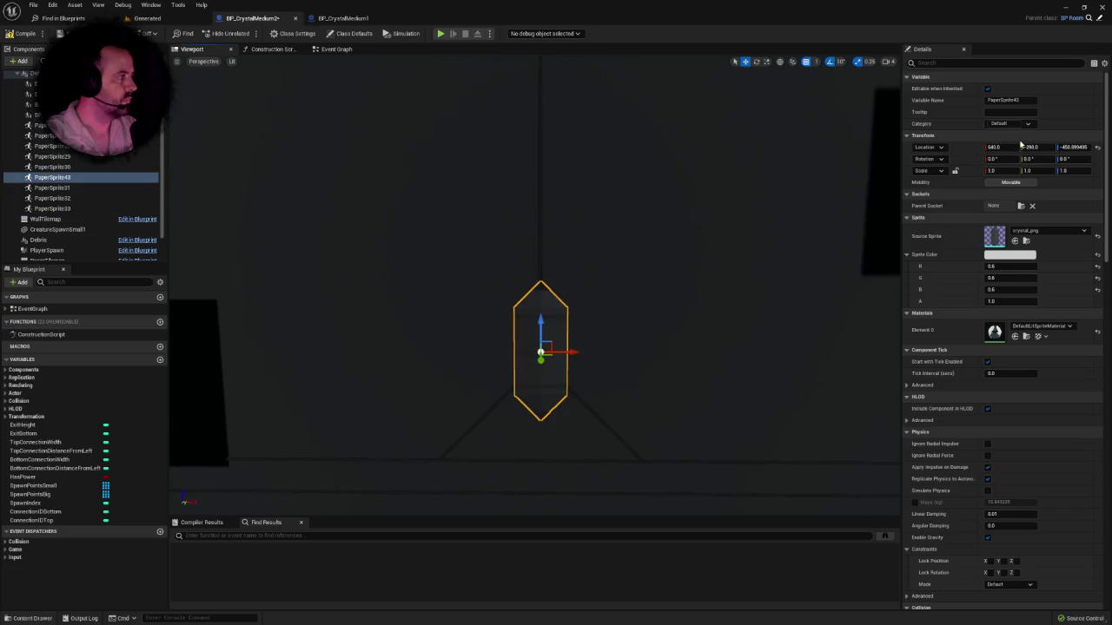
click(539, 154)
key(Return)
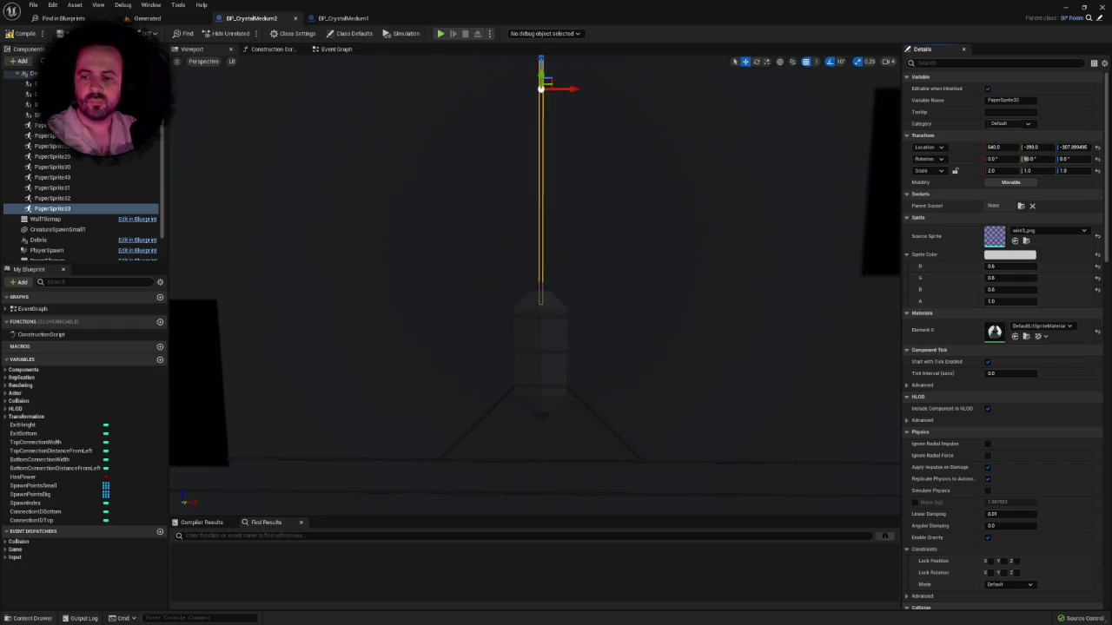
mouse_move(379, 281)
mouse_down()
mouse_move(380, 260)
mouse_move(365, 295)
mouse_move(391, 287)
mouse_move(382, 281)
mouse_up()
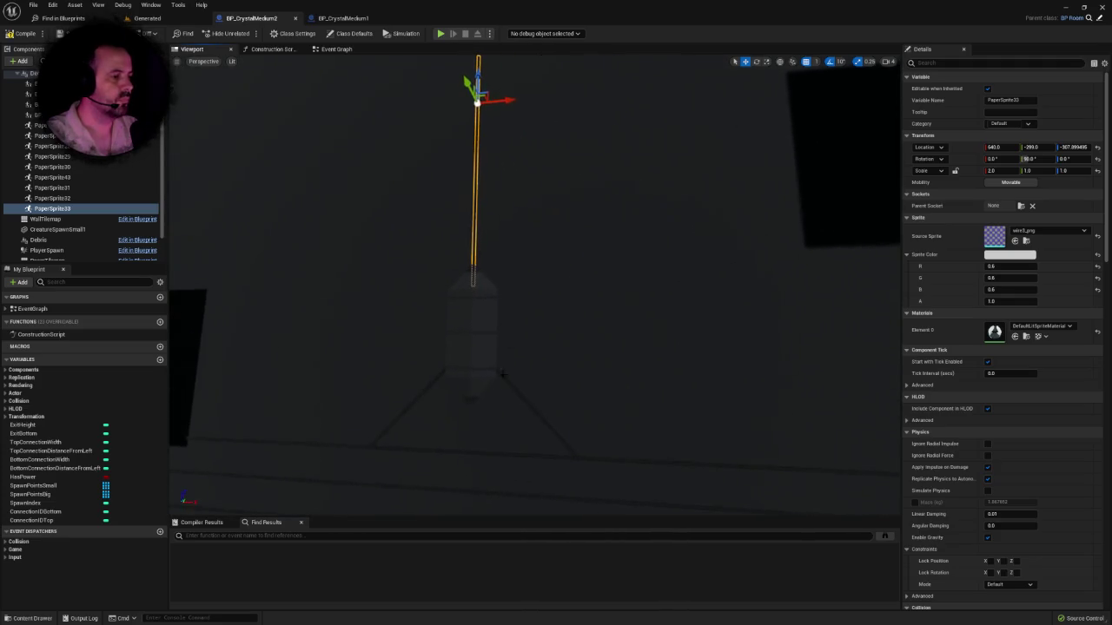
Step: Duplicate the small diagonal wire and raise the copy, PaperSprite34, to Z ≈ -430.9
click(507, 383)
drag(507, 382, 469, 387)
drag(706, 408, 695, 309)
click(991, 170)
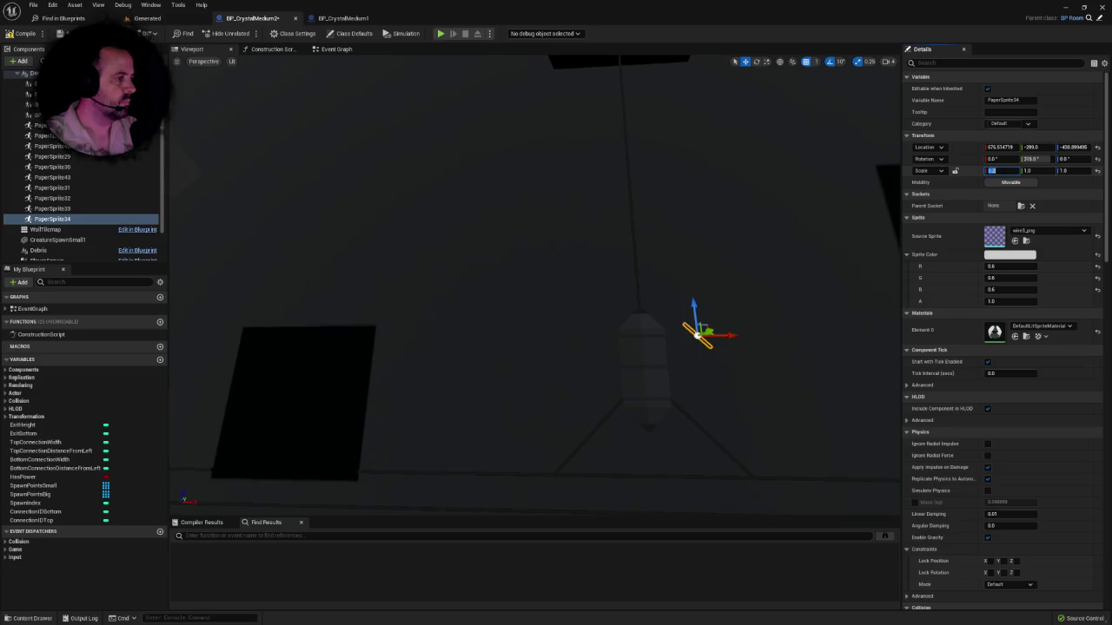
Step: Shrink PaperSprite34 to 0.2 X scale and slide it to X ≈ 818.5 beside the crystal's tip
drag(731, 338, 619, 320)
mouse_move(709, 351)
mouse_down()
mouse_move(547, 362)
mouse_move(518, 305)
mouse_up()
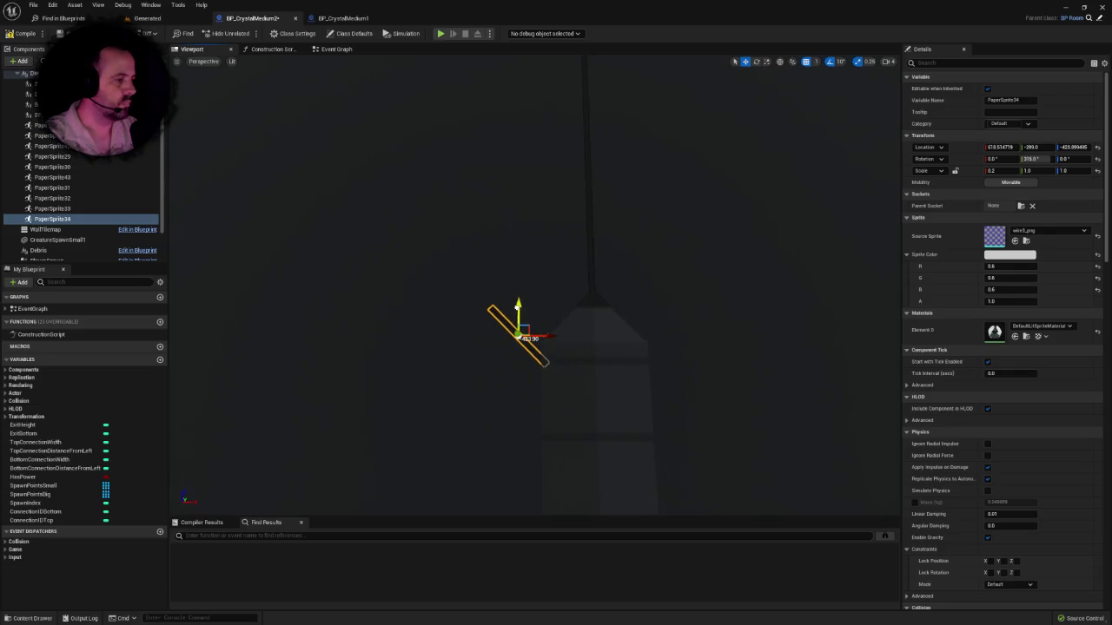
click(534, 337)
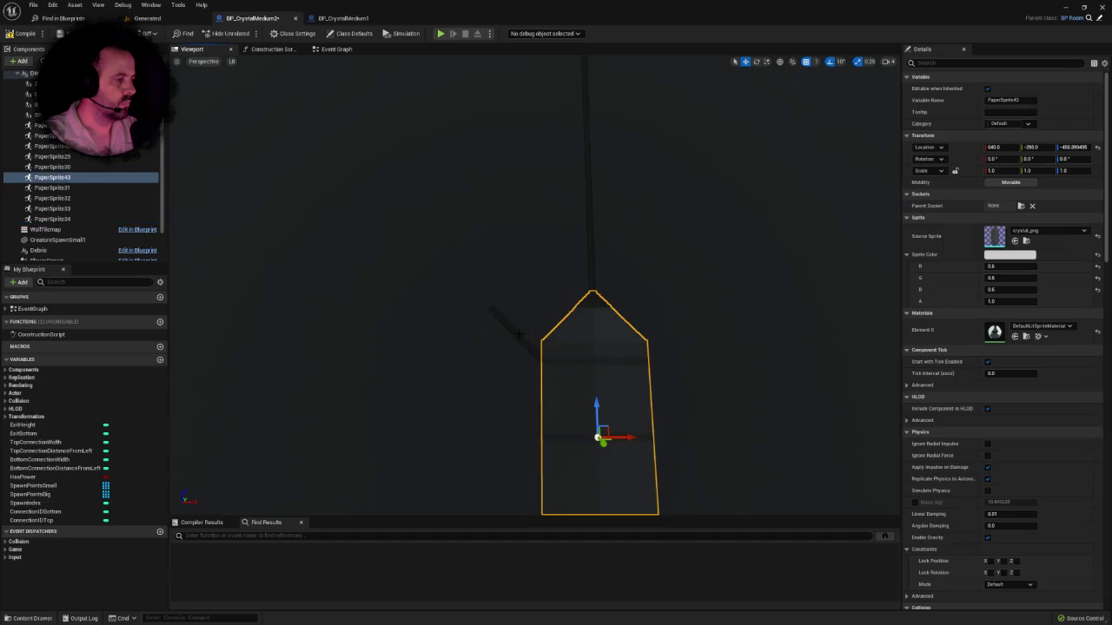
Step: Duplicate the short wire as PaperSprite35, set its pitch to 45° and place it near X 861.5
click(519, 334)
alt+drag(543, 335, 637, 335)
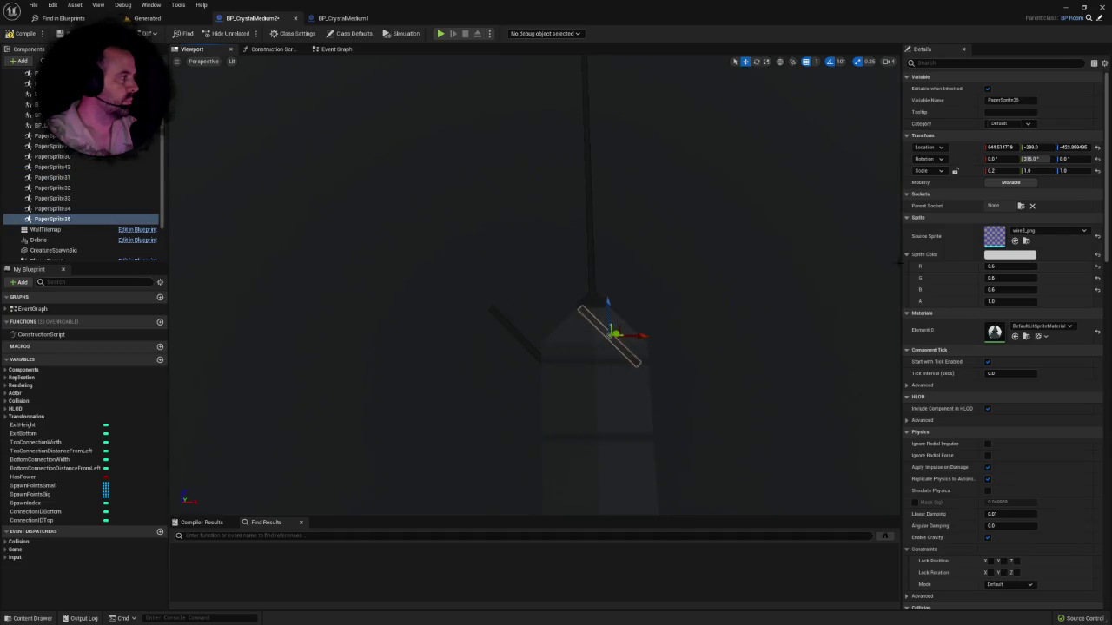
click(1039, 160)
text(45)
key(Return)
drag(459, 340, 526, 344)
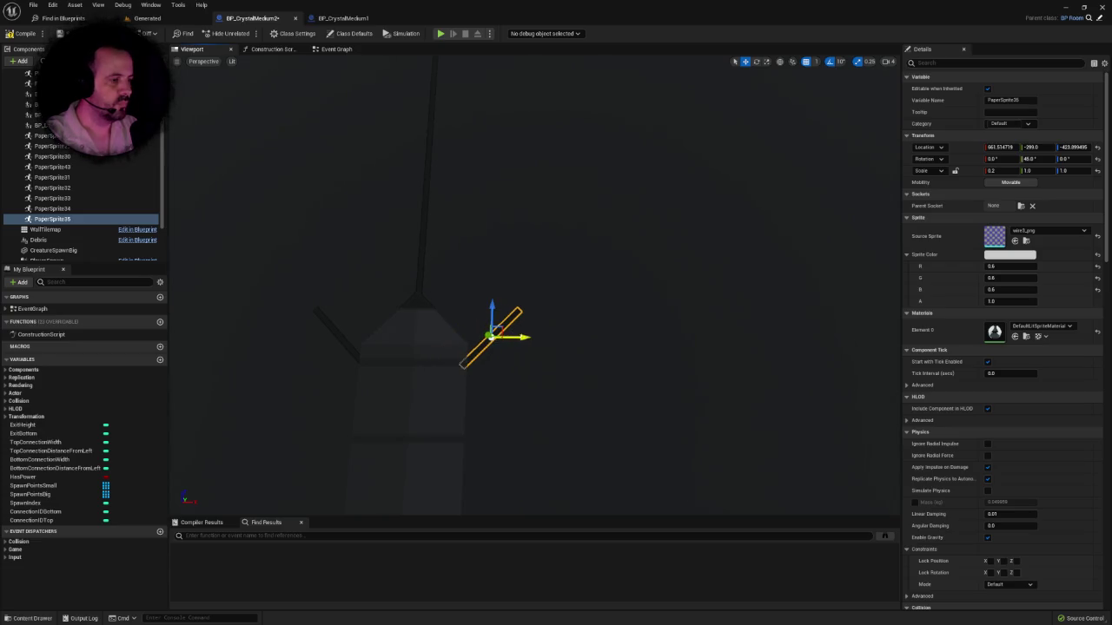
click(424, 276)
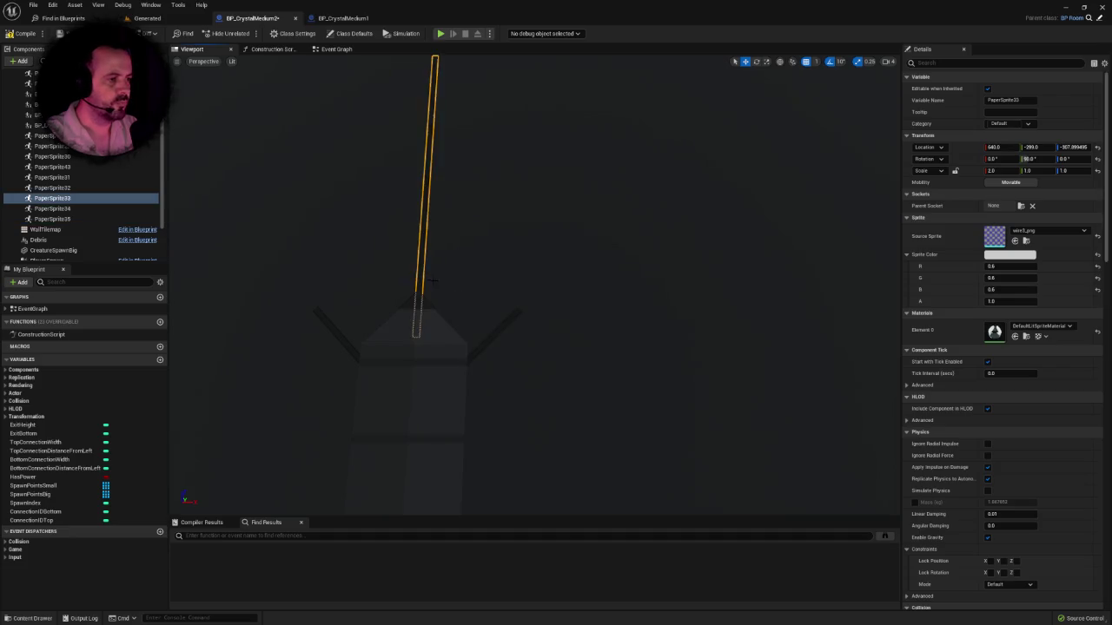
key(f)
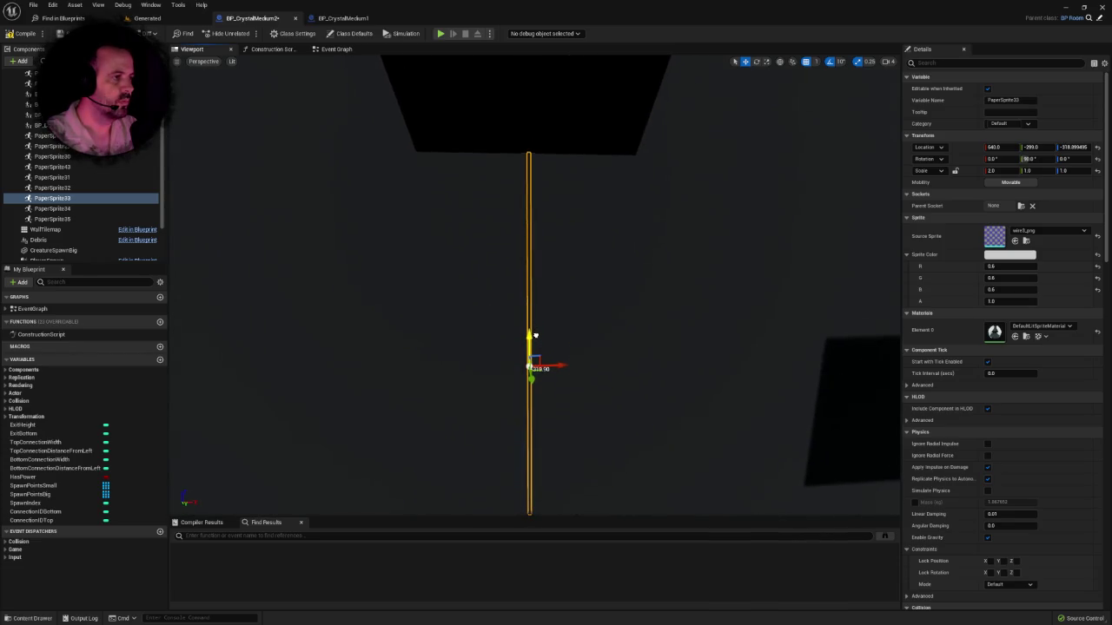
click(574, 248)
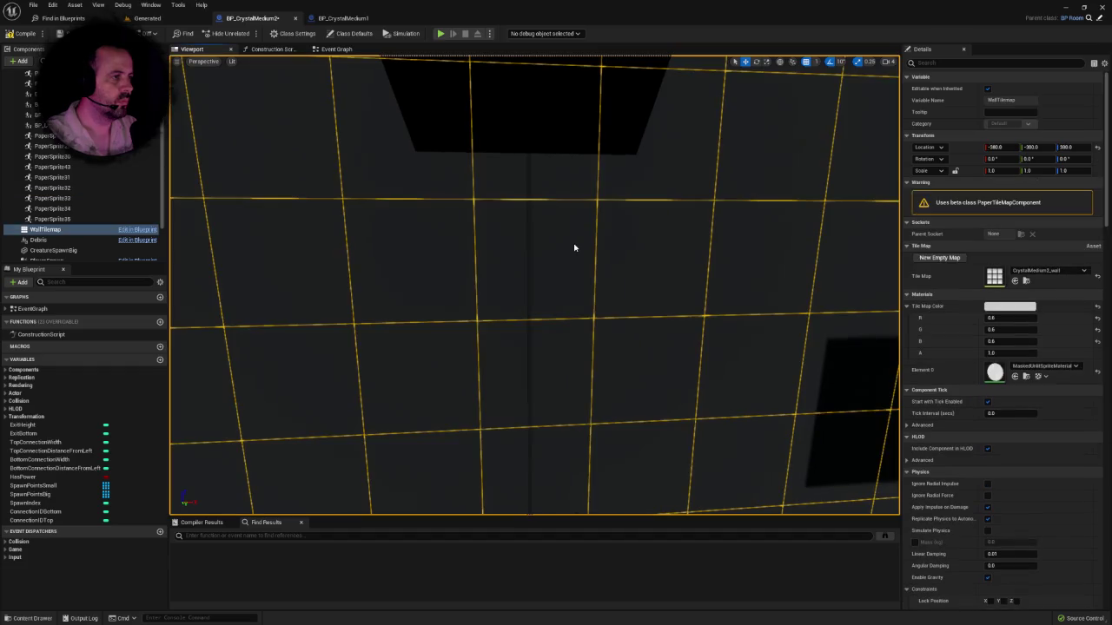
Step: Duplicate the vertical wire as PaperSprite36 and offset it sideways along X and up along Z
drag(574, 247, 575, 265)
click(540, 165)
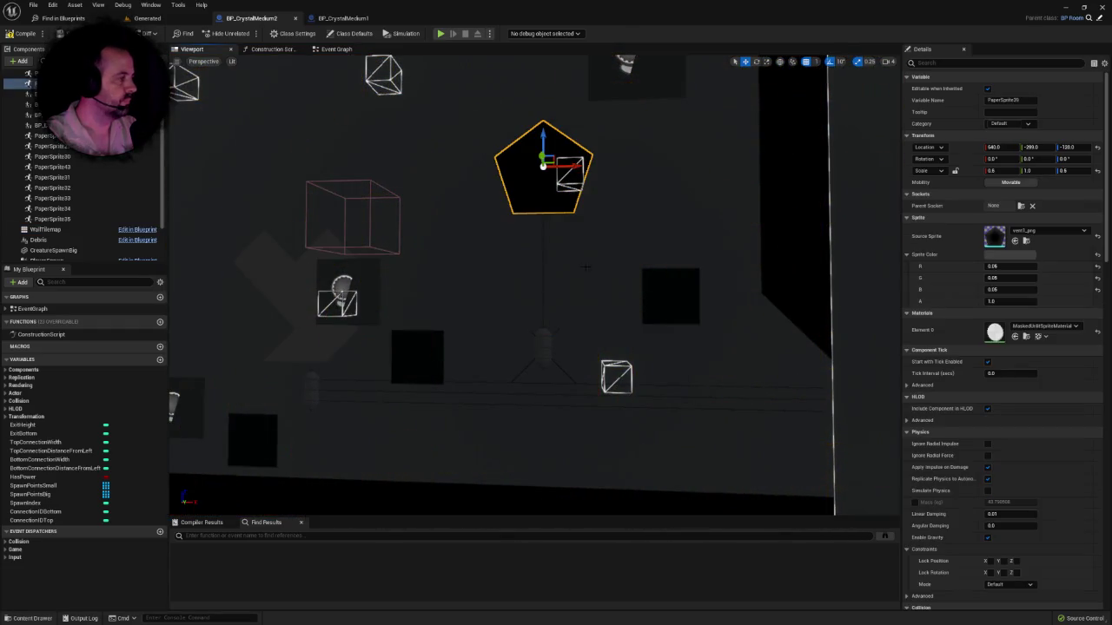
scroll(586, 268, up, 5)
drag(519, 308, 519, 321)
click(540, 272)
key(f)
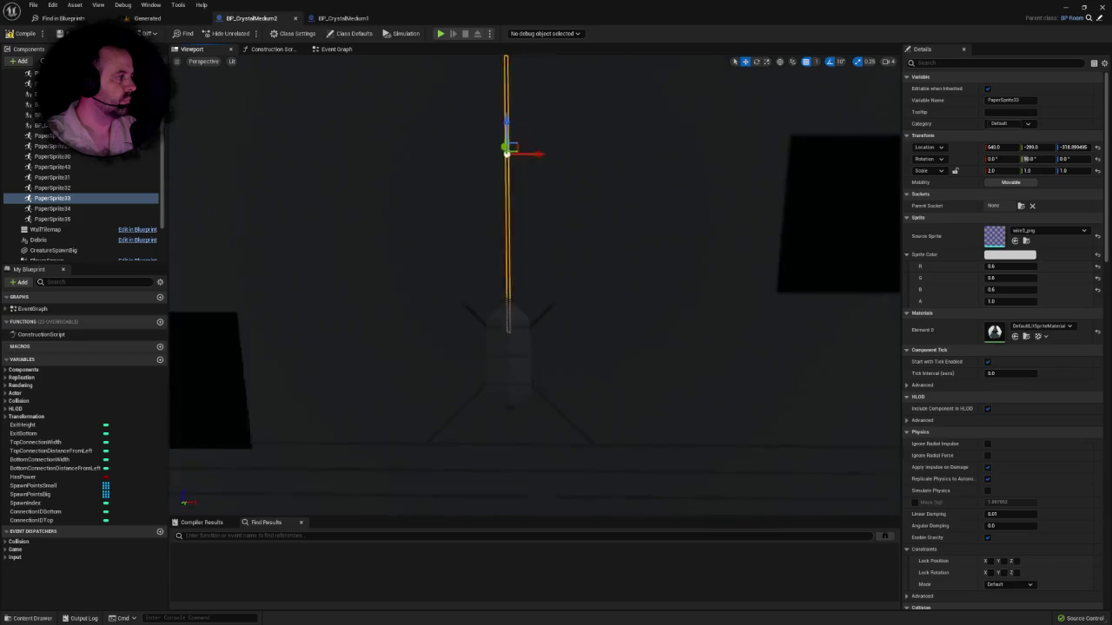
drag(549, 216, 518, 222)
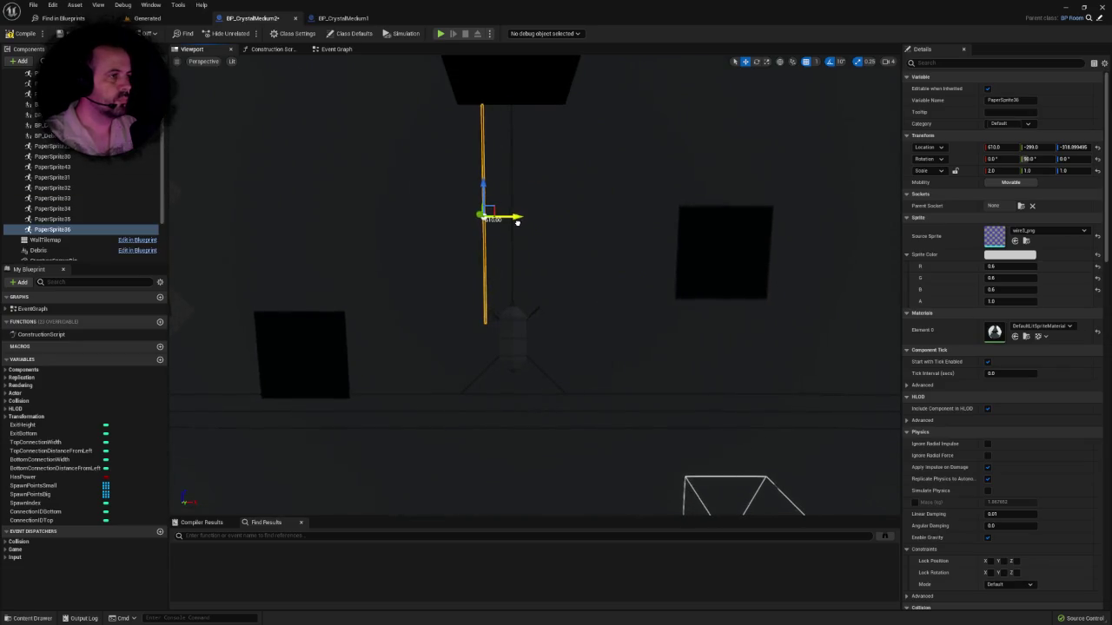
scroll(515, 251, up, 3)
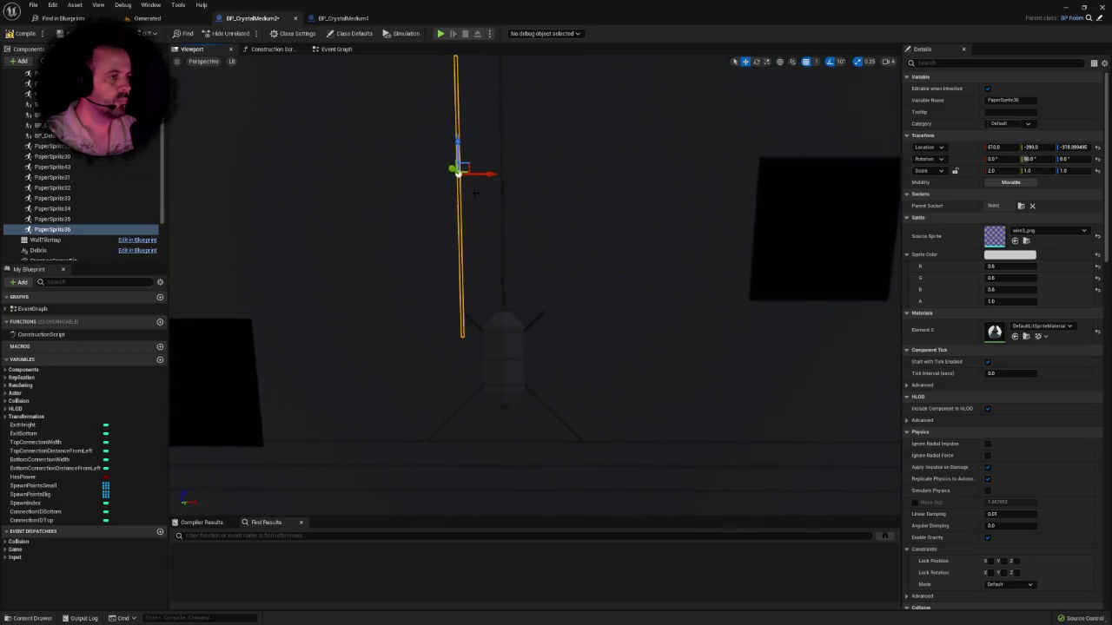
drag(464, 196, 469, 170)
Step: Set PaperSprite36's X scale to 1.8 and lower it slightly to around Z -310
click(985, 170)
text(1)
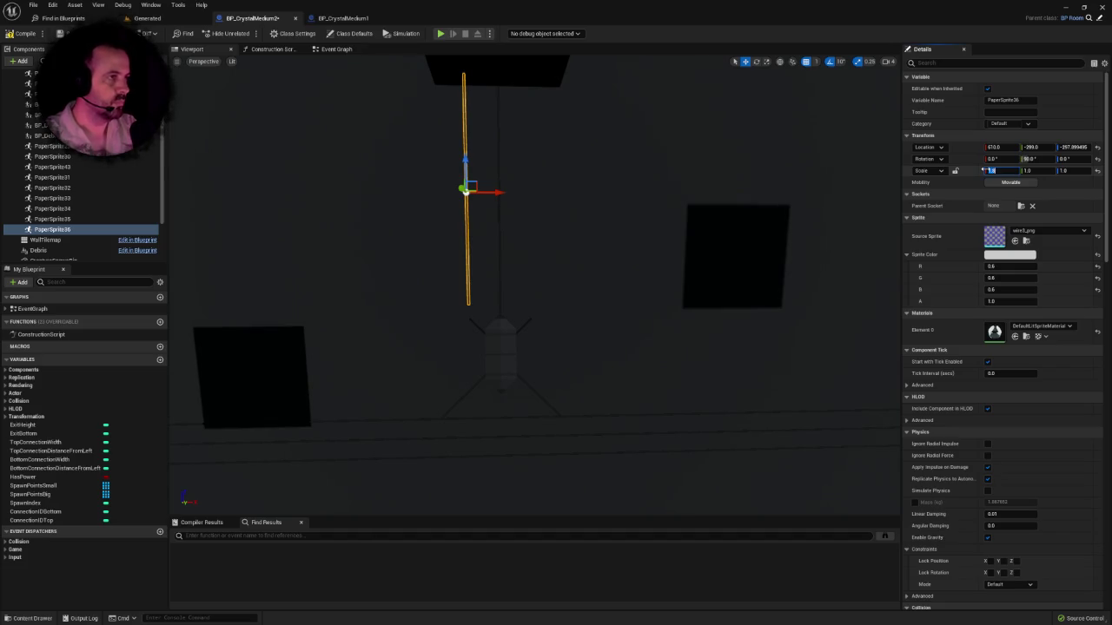
mouse_move(521, 251)
mouse_down()
mouse_move(469, 260)
mouse_move(451, 252)
mouse_up()
mouse_move(541, 105)
mouse_down()
mouse_move(544, 130)
mouse_move(580, 153)
mouse_up()
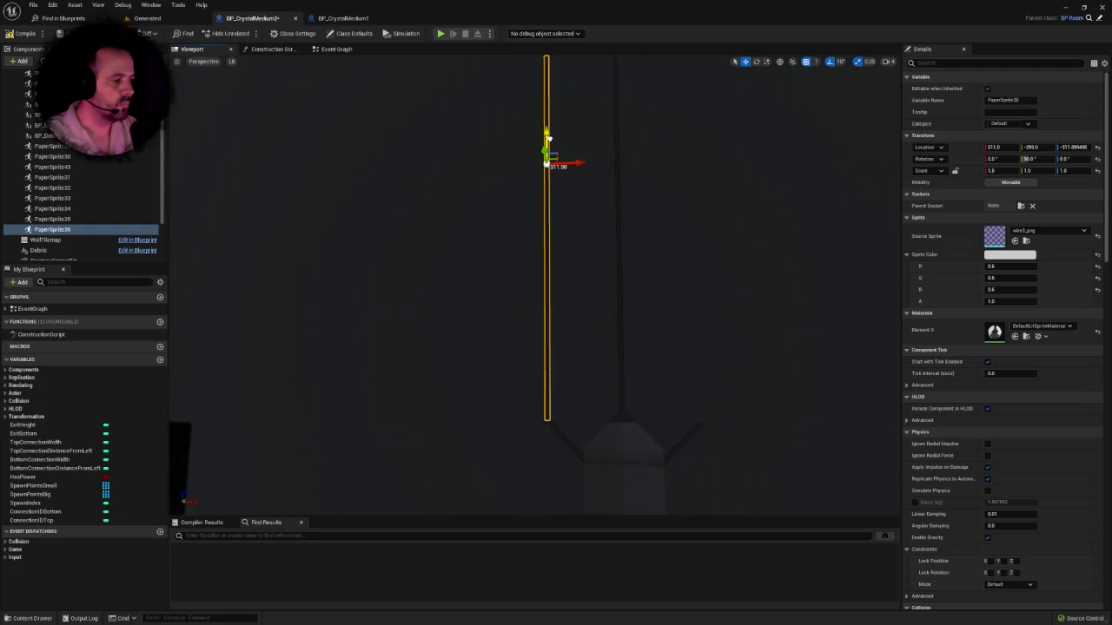
scroll(534, 278, down, 3)
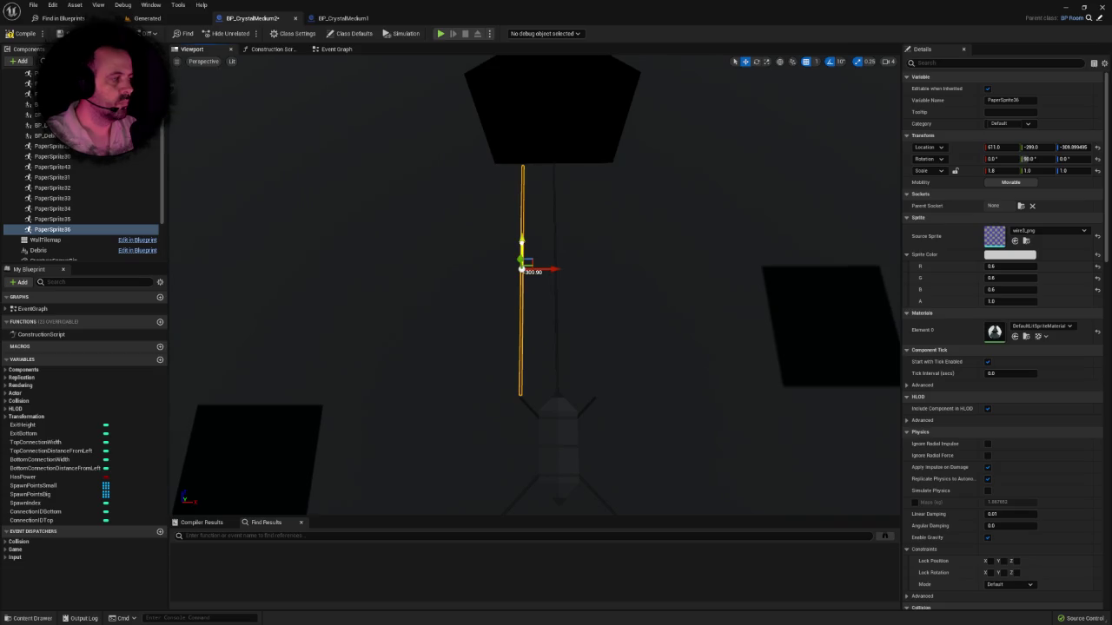
click(1073, 147)
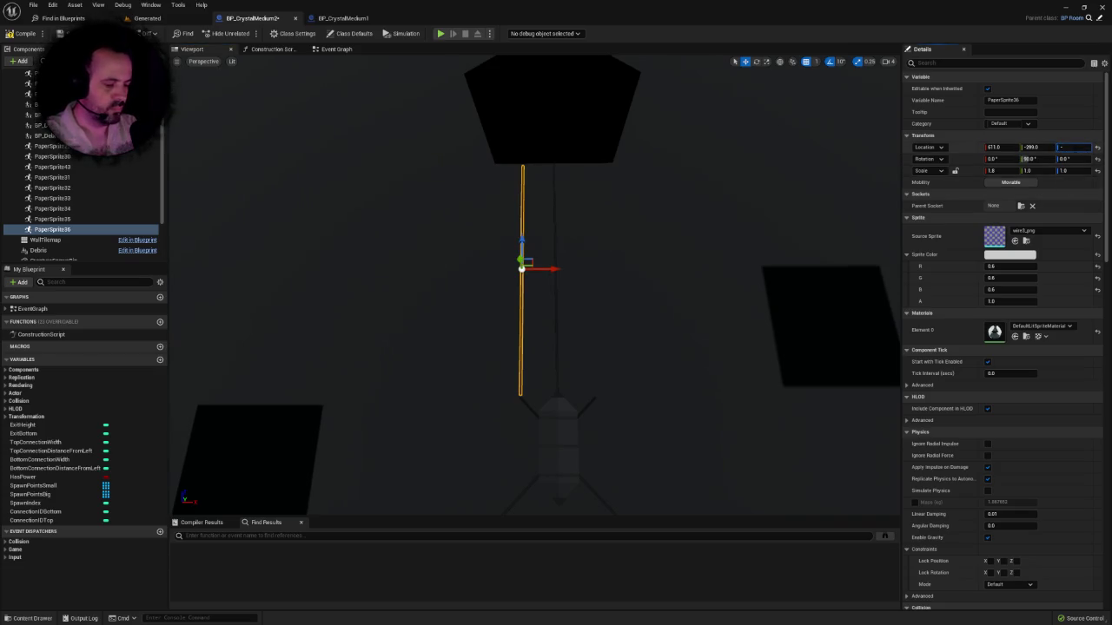
Step: Enter -300 for the wire's Location Z, then drag it down to settle at Z -310
text(300)
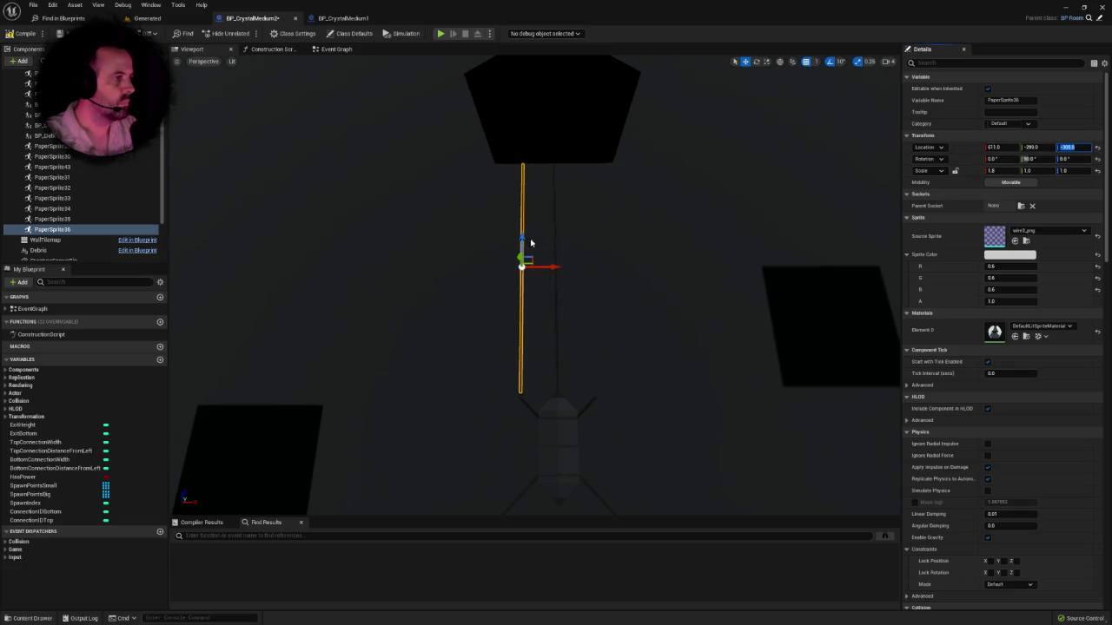
drag(521, 260, 522, 265)
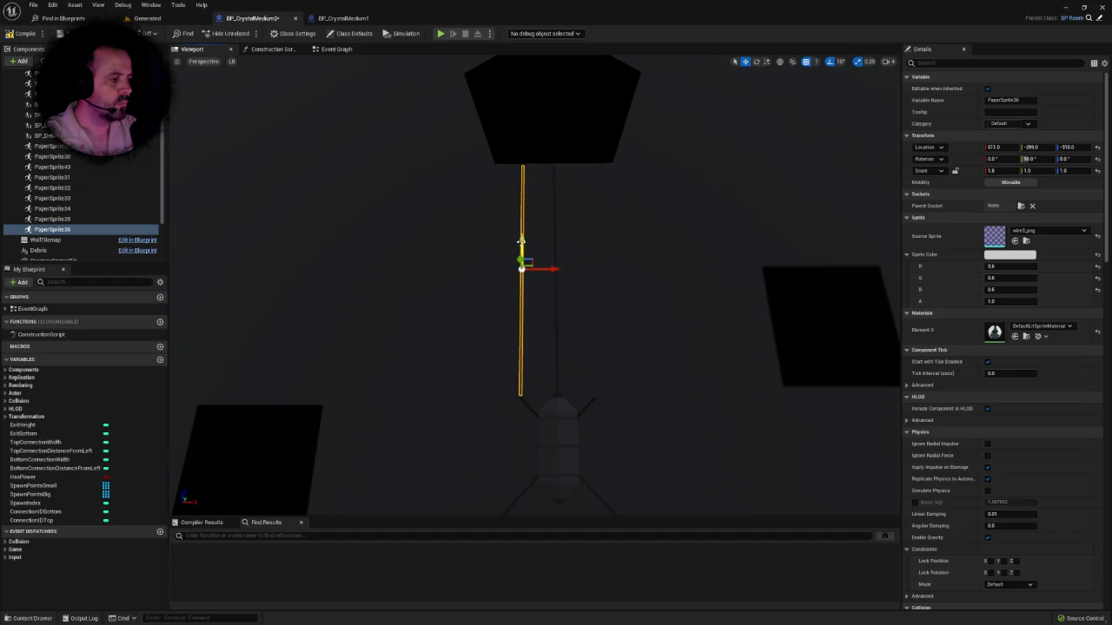
key(f)
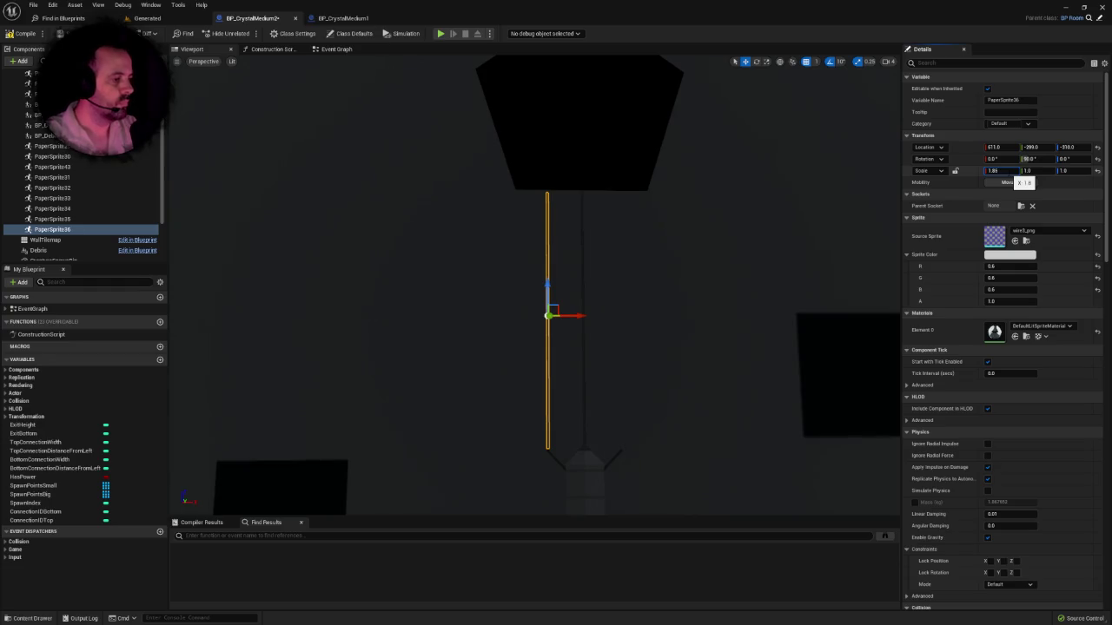
mouse_move(737, 258)
mouse_down()
mouse_move(529, 152)
mouse_move(513, 278)
mouse_move(487, 300)
mouse_up()
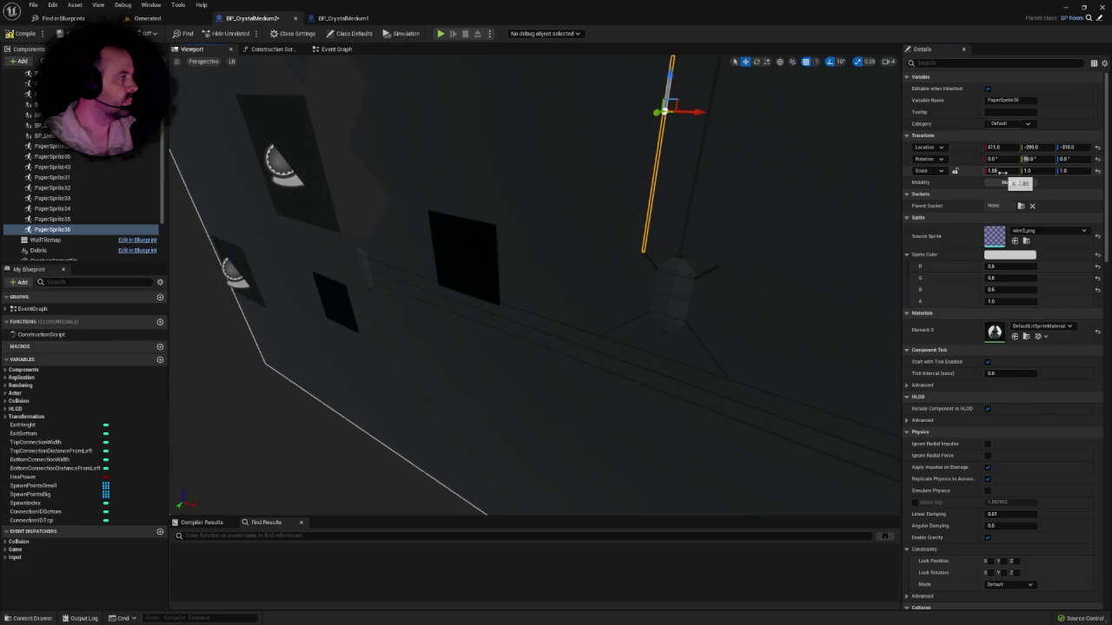
drag(589, 244, 592, 240)
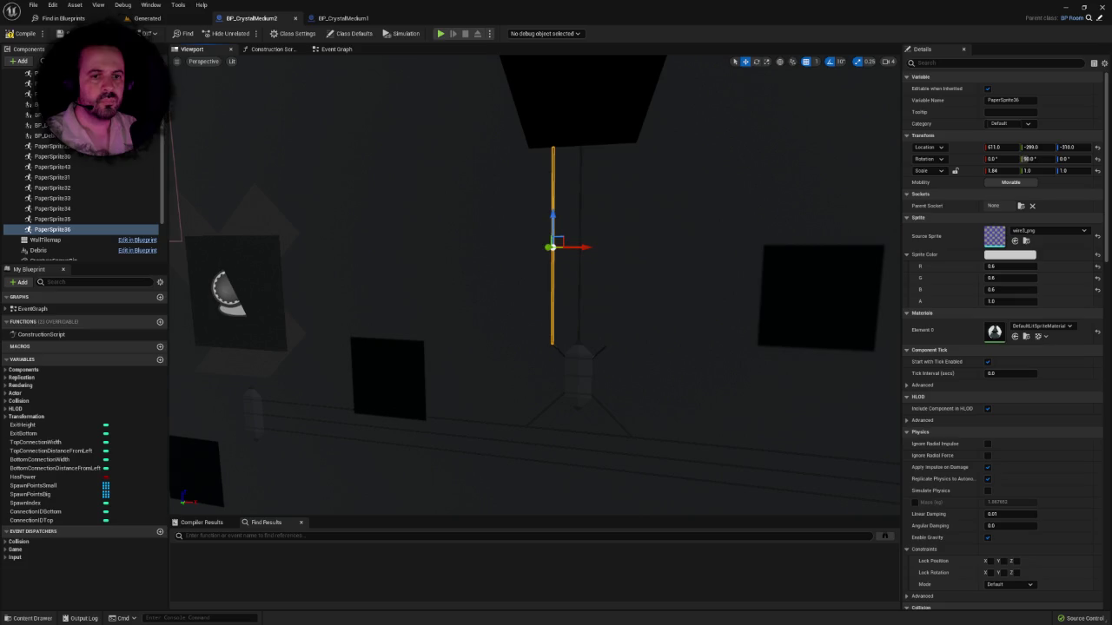
mouse_move(588, 244)
mouse_down()
mouse_move(501, 280)
mouse_move(483, 280)
mouse_move(460, 252)
mouse_move(578, 252)
mouse_move(594, 130)
mouse_move(590, 230)
mouse_up()
Step: Duplicate the short diagonal wire, set its X scale to 0.4, and nudge it left and down
click(493, 357)
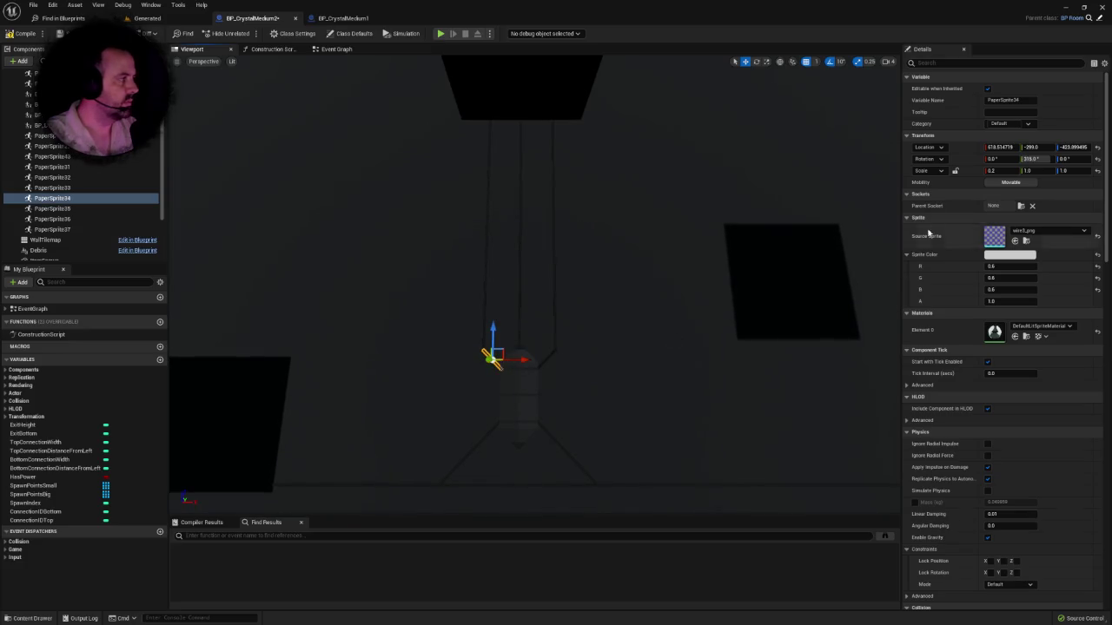
key(ctrl+d)
click(991, 171)
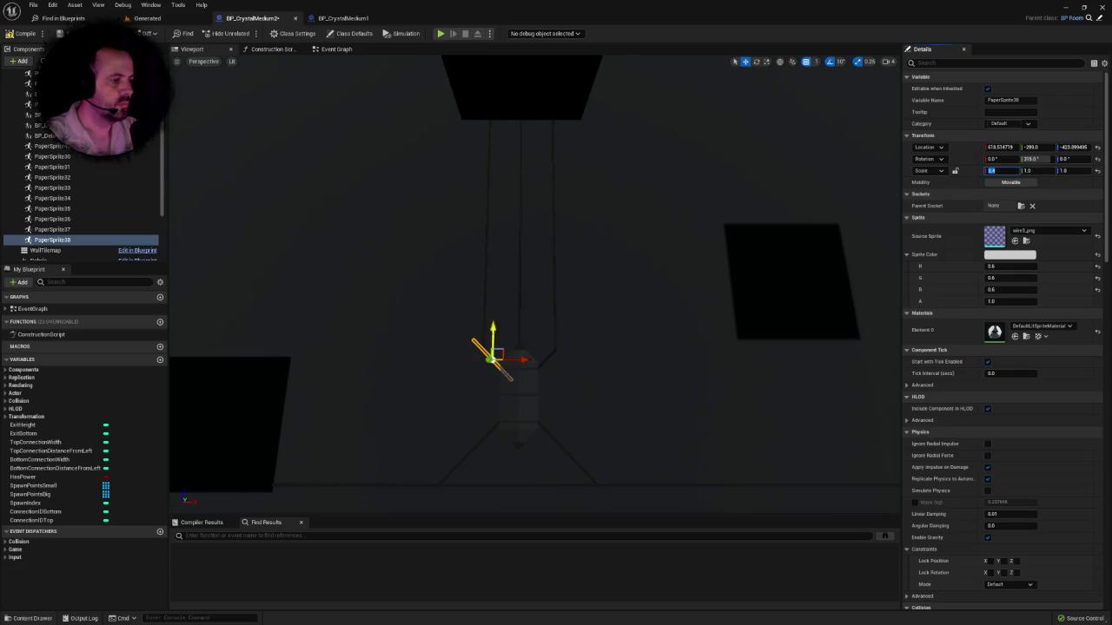
key(Return)
drag(529, 359, 501, 347)
scroll(534, 287, up, 5)
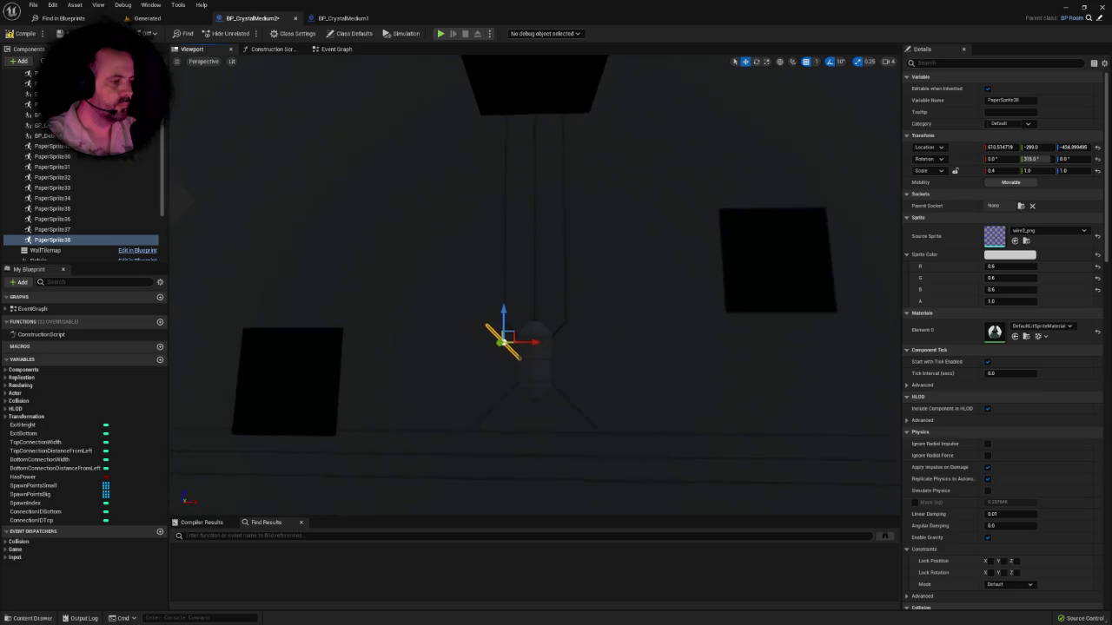
scroll(451, 287, up, 4)
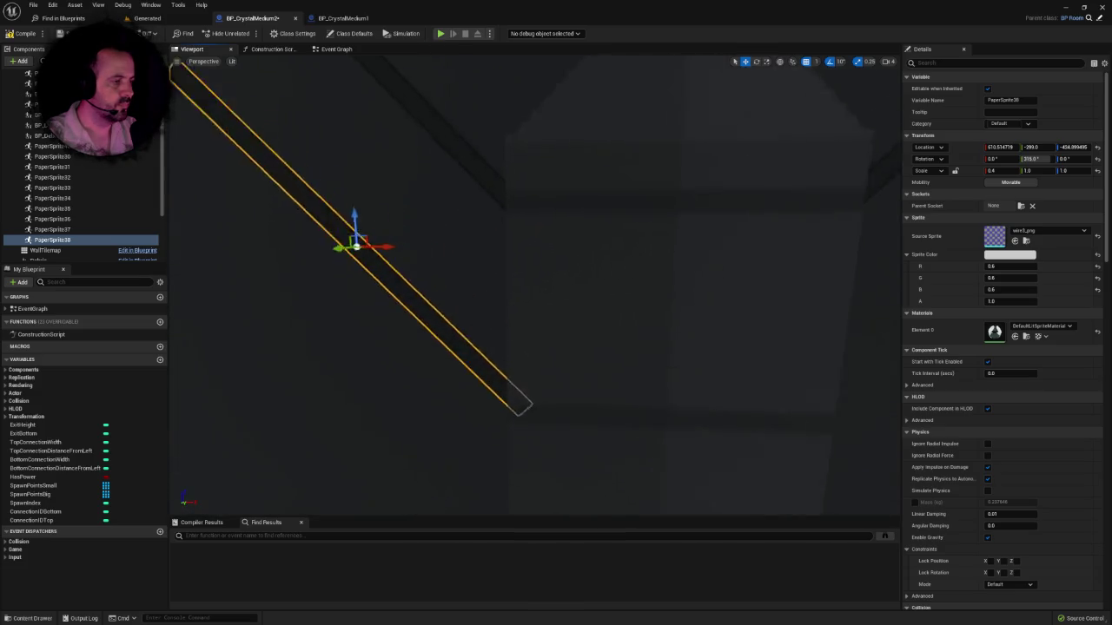
scroll(452, 286, down, 3)
scroll(452, 287, up, 1)
scroll(387, 310, down, 3)
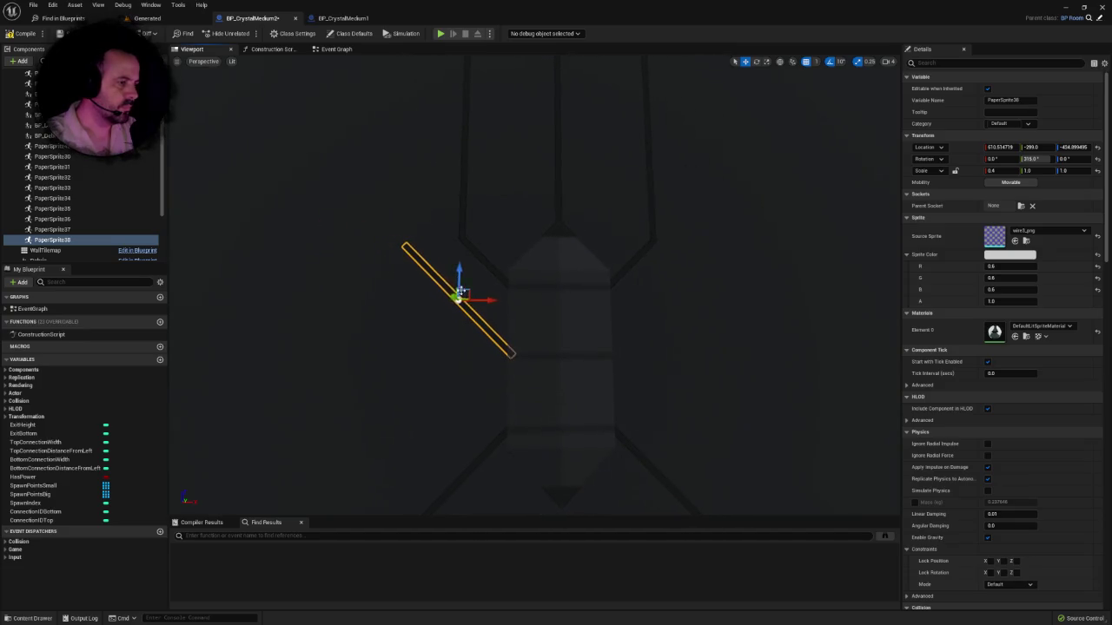
drag(458, 268, 459, 273)
scroll(460, 296, down, 2)
scroll(460, 295, up, 1)
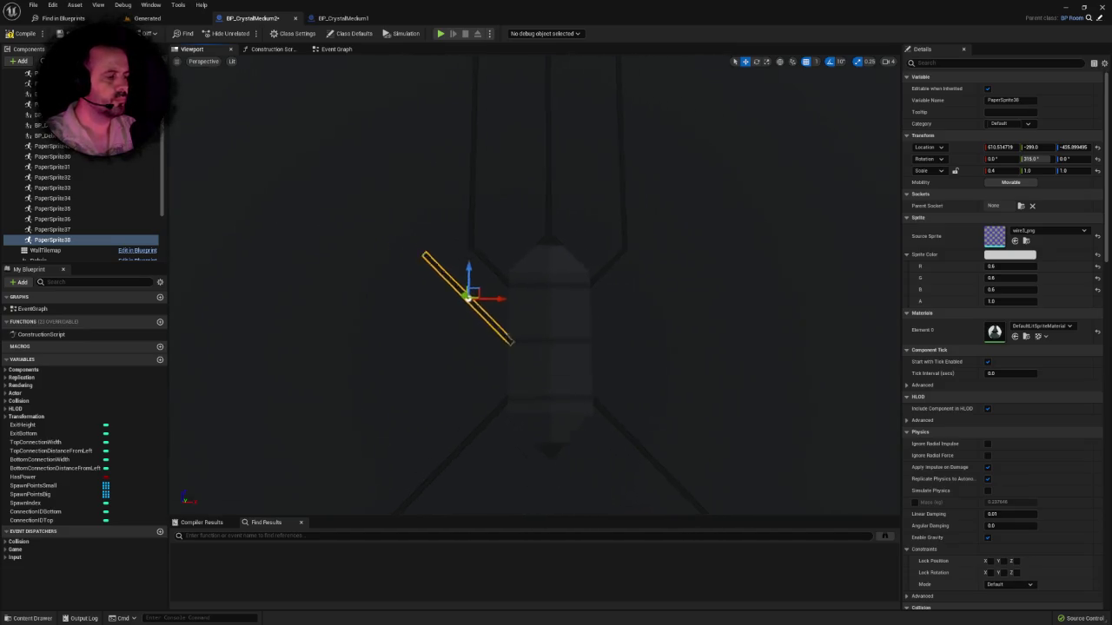
Step: Duplicate that stub again as PaperSprite40, rotate it to 45° pitch and place it near X 669.5
drag(540, 296, 723, 296)
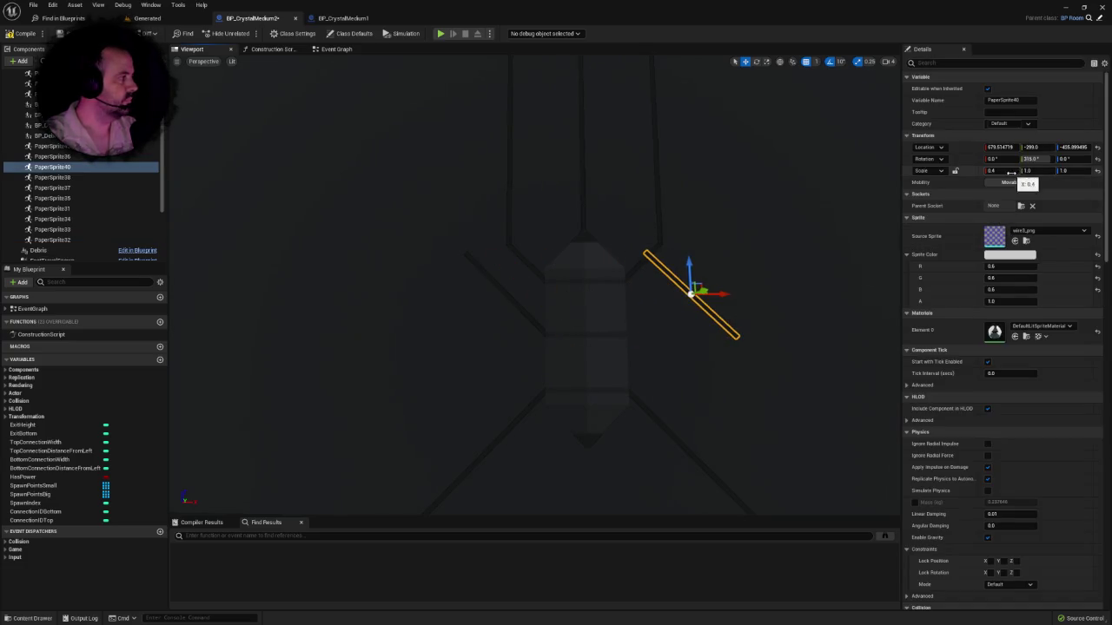
text(45)
key(Return)
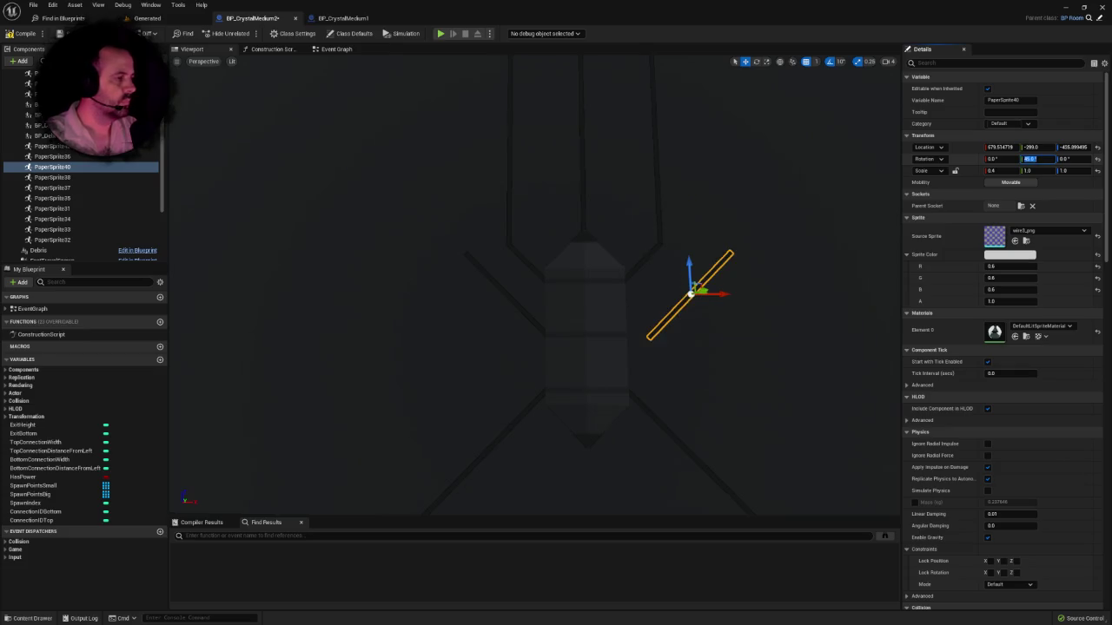
mouse_move(718, 289)
mouse_down()
mouse_move(699, 299)
mouse_move(697, 286)
mouse_up()
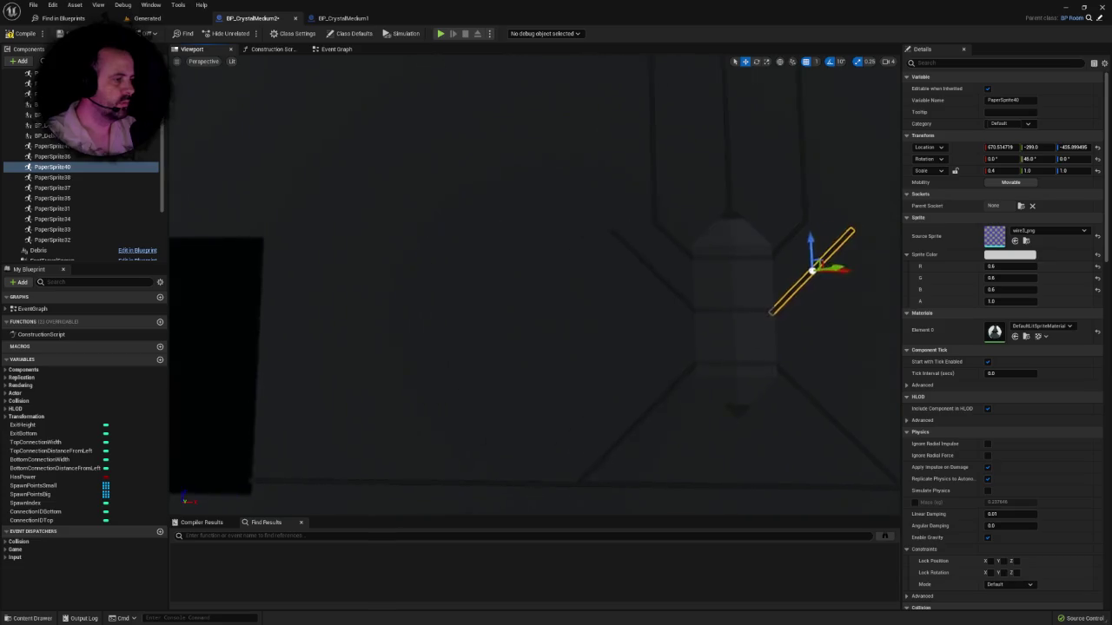
click(502, 289)
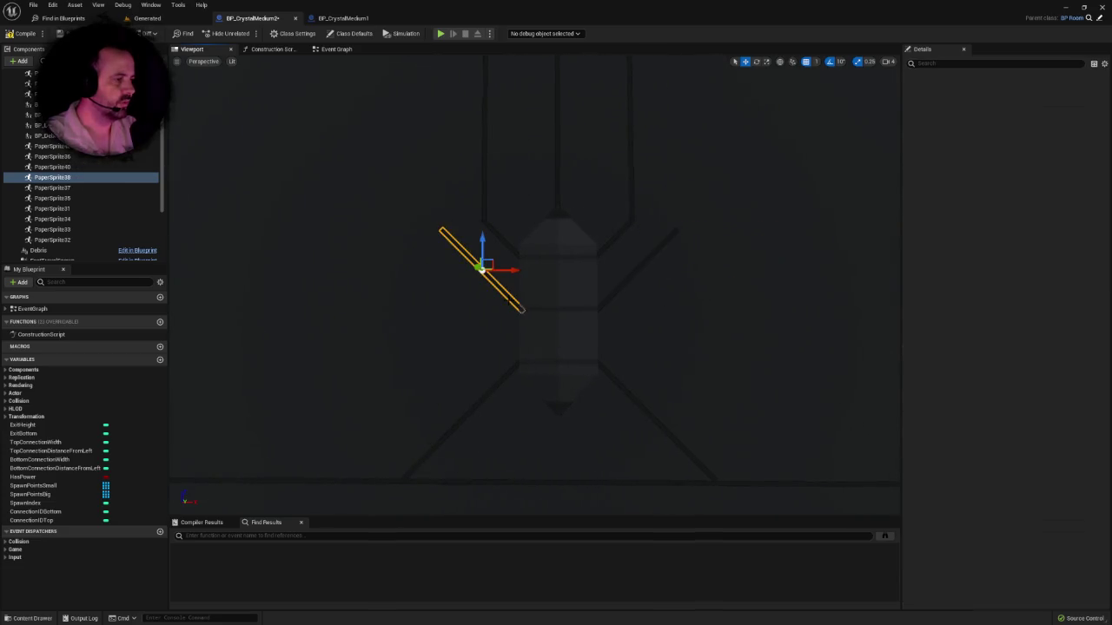
click(614, 292)
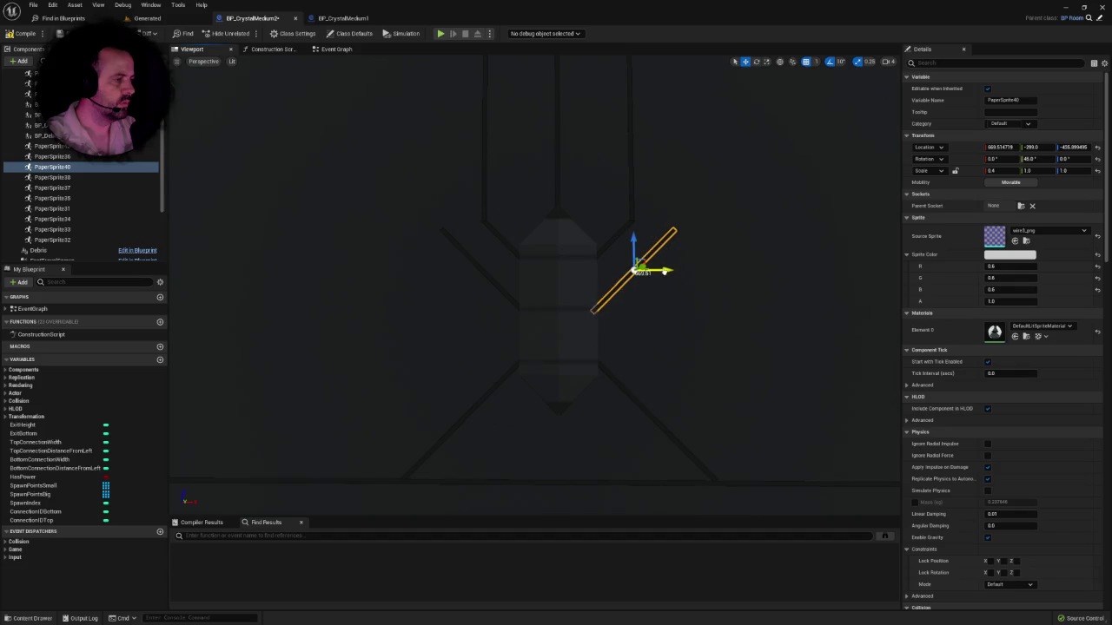
scroll(534, 278, down, 3)
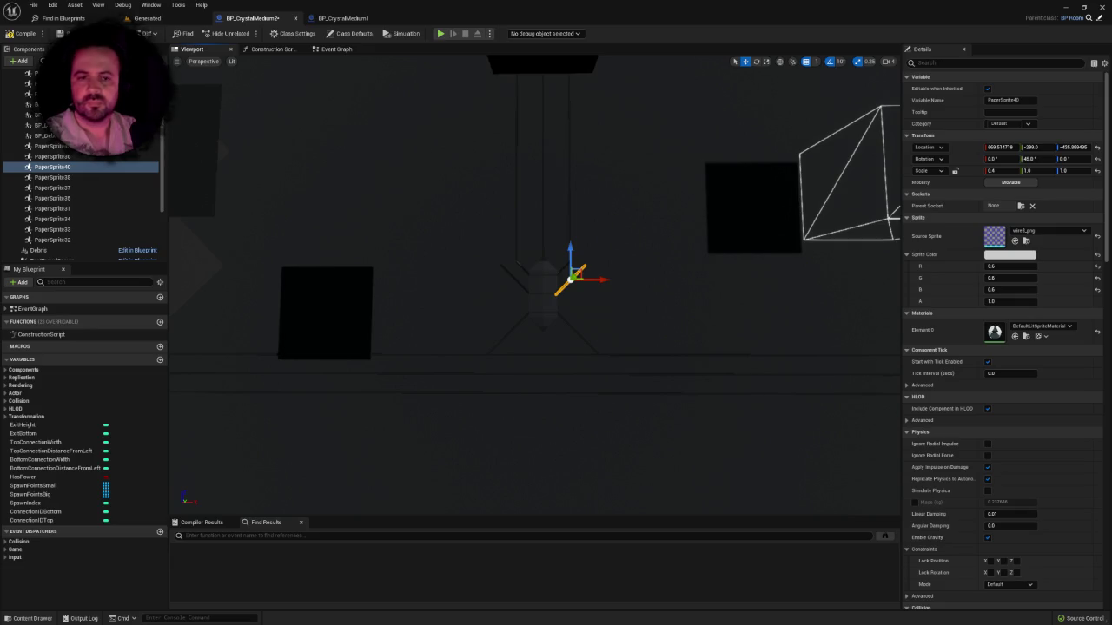
Step: Duplicate the long vertical wire sideways, lengthen the copy to about 1.85 X scale and lower it to Z -312
scroll(534, 287, up, 5)
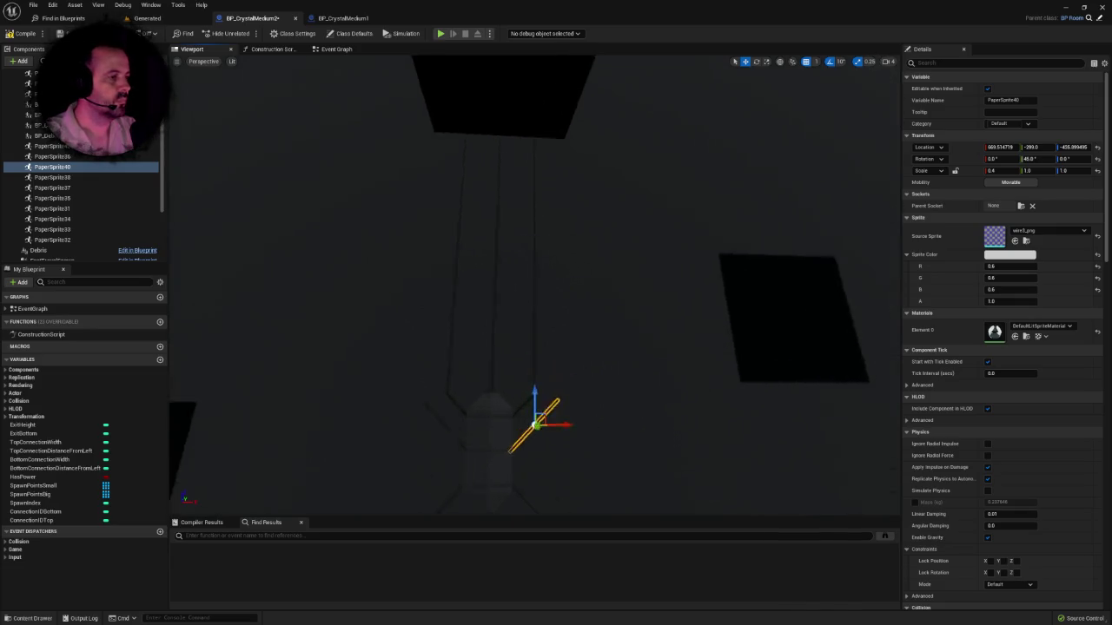
click(415, 278)
scroll(535, 287, down, 4)
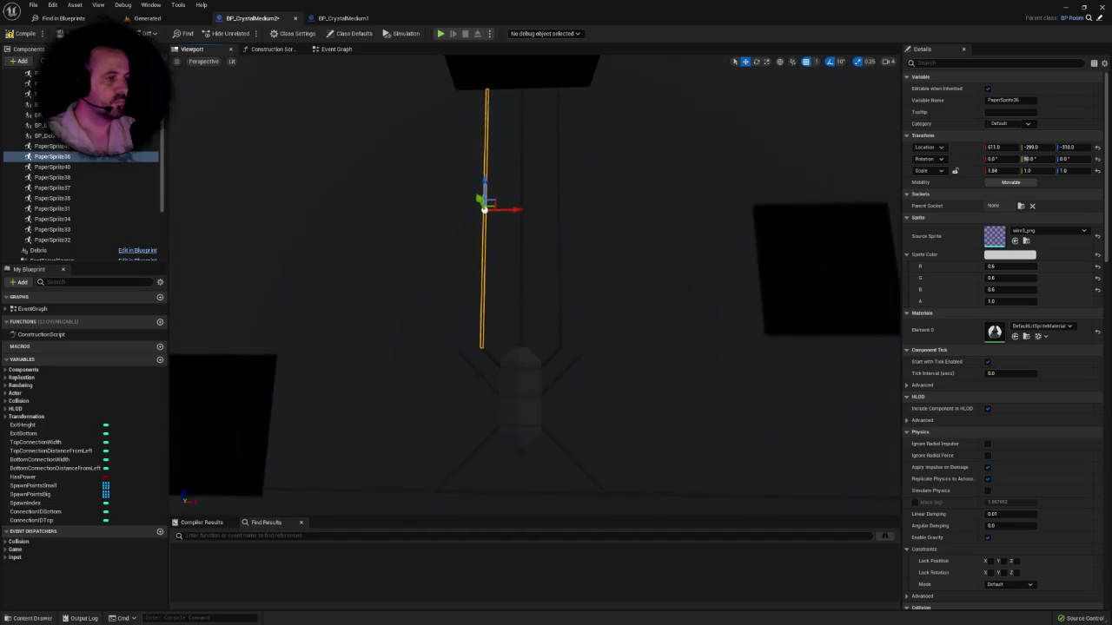
drag(502, 211, 605, 224)
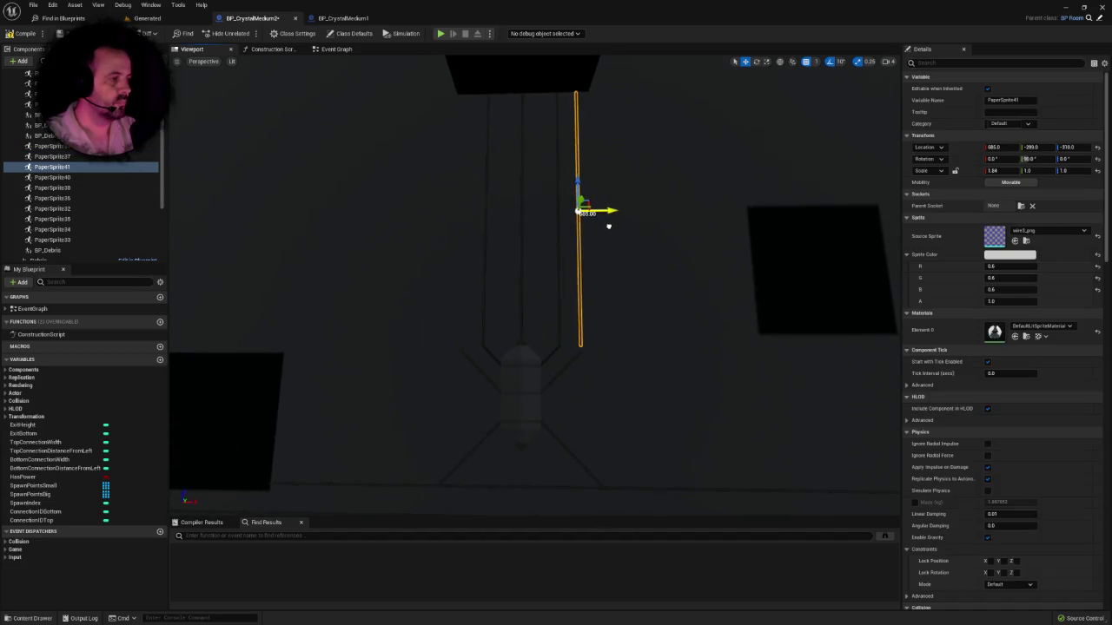
scroll(534, 287, up, 2)
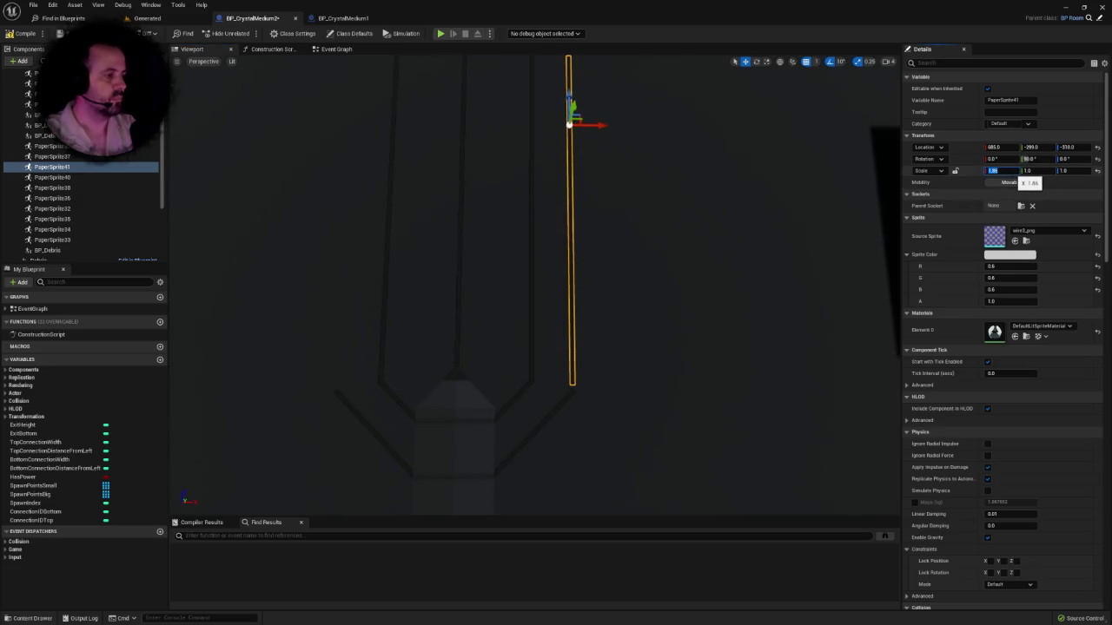
drag(999, 171, 1001, 171)
scroll(553, 211, down, 2)
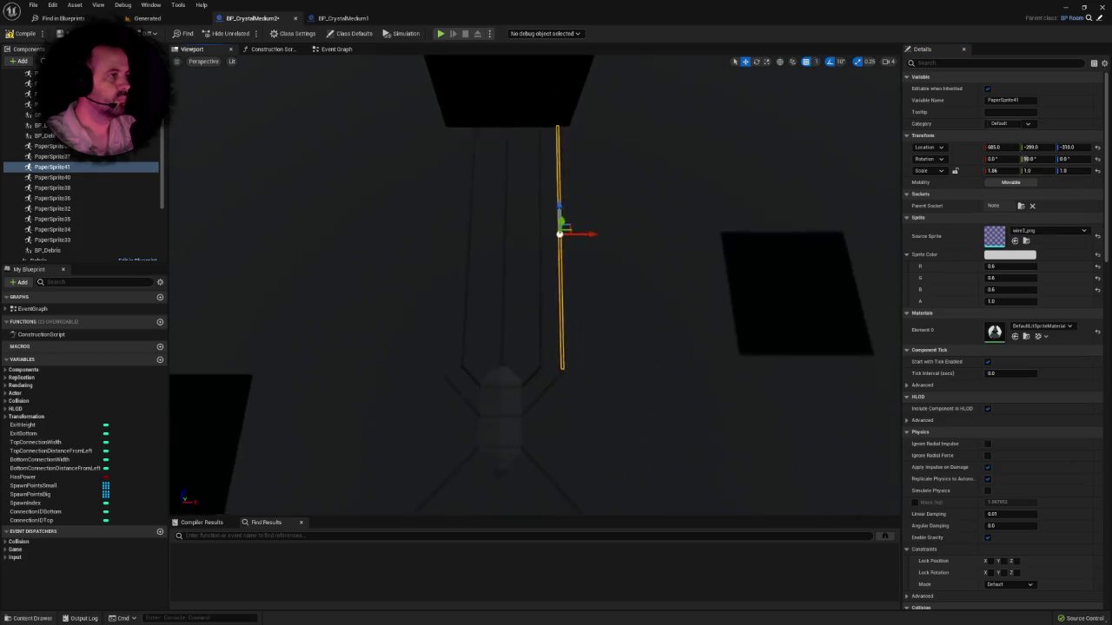
drag(557, 211, 556, 213)
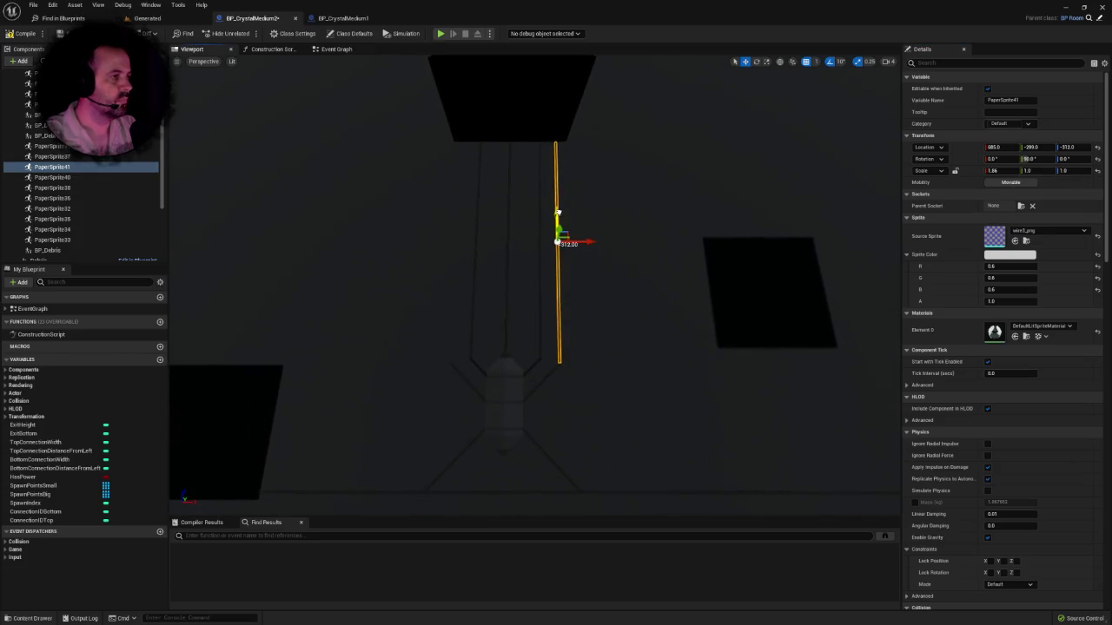
scroll(534, 286, up, 3)
Step: Duplicate the hanging wire again as PaperSprite44 and slide it left to near X 895, Z -313
mouse_move(534, 287)
mouse_down()
mouse_move(573, 287)
mouse_move(555, 261)
mouse_move(503, 330)
mouse_move(543, 286)
mouse_up()
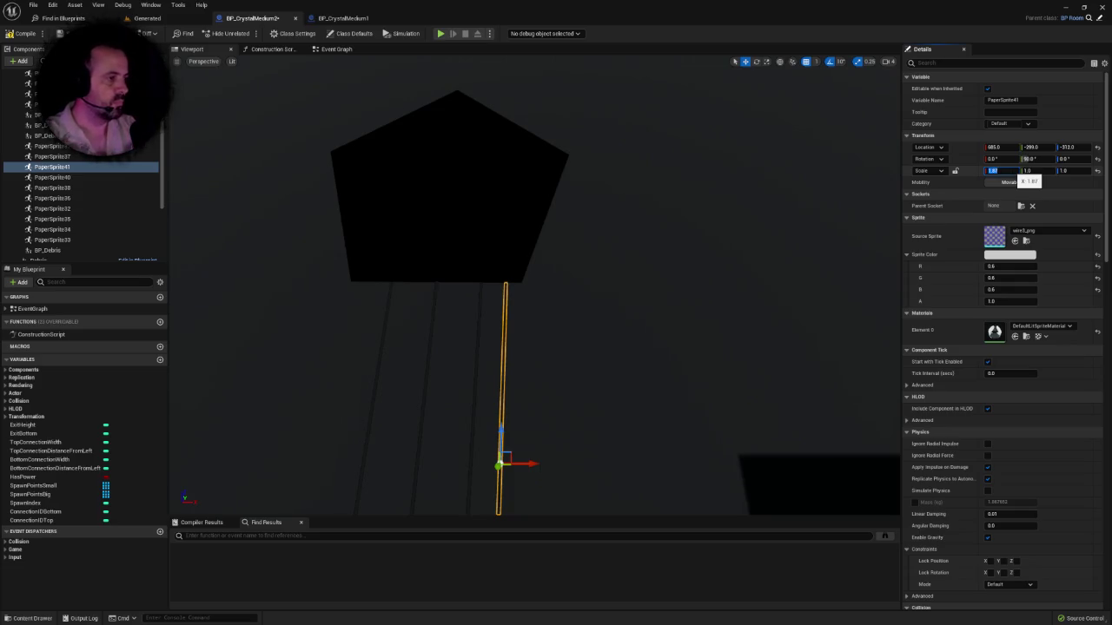
drag(522, 304, 608, 271)
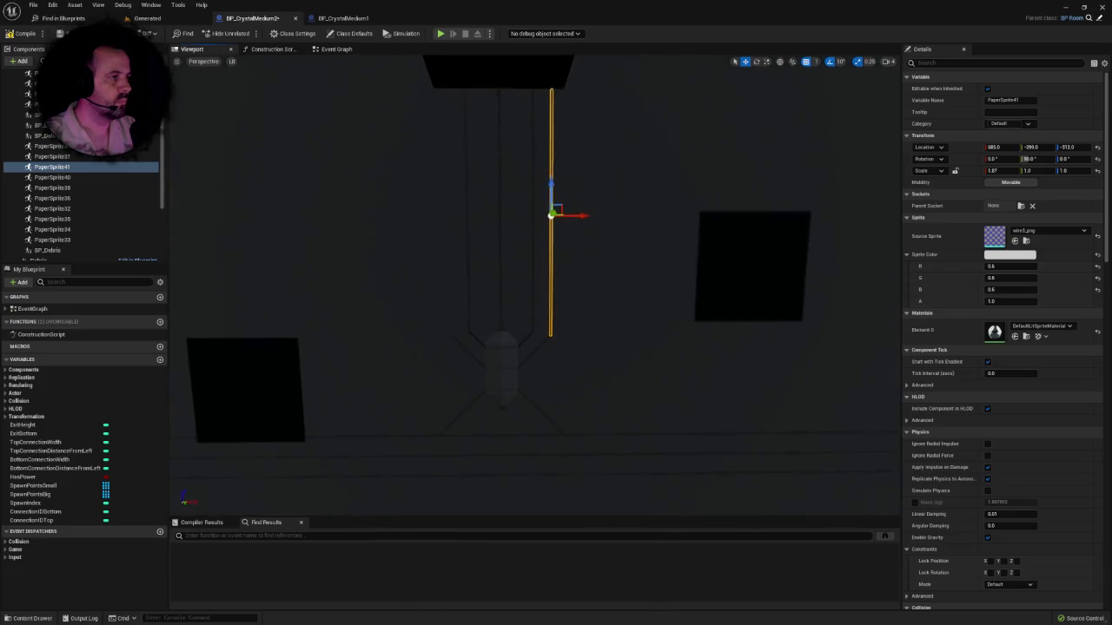
alt+drag(578, 214, 475, 215)
drag(556, 287, 591, 277)
mouse_move(533, 81)
mouse_down()
mouse_move(550, 86)
mouse_move(534, 122)
mouse_move(545, 122)
mouse_move(554, 167)
mouse_up()
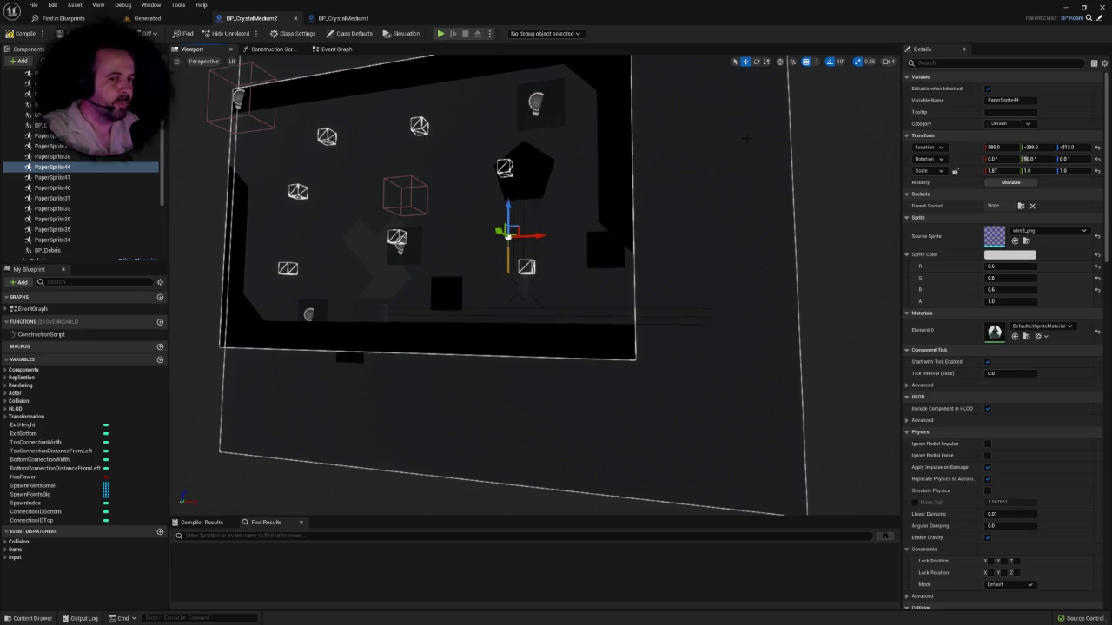
Step: Duplicate the wire sprite as PaperSprite45 and move it left and down to X 200, Z -455
scroll(534, 286, up, 10)
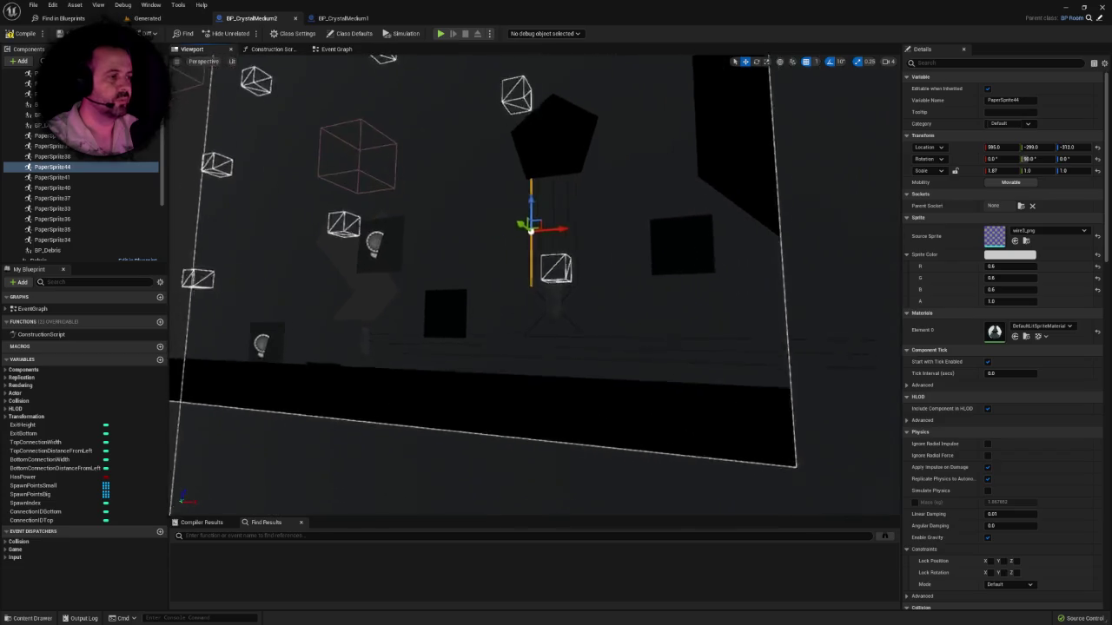
key(f)
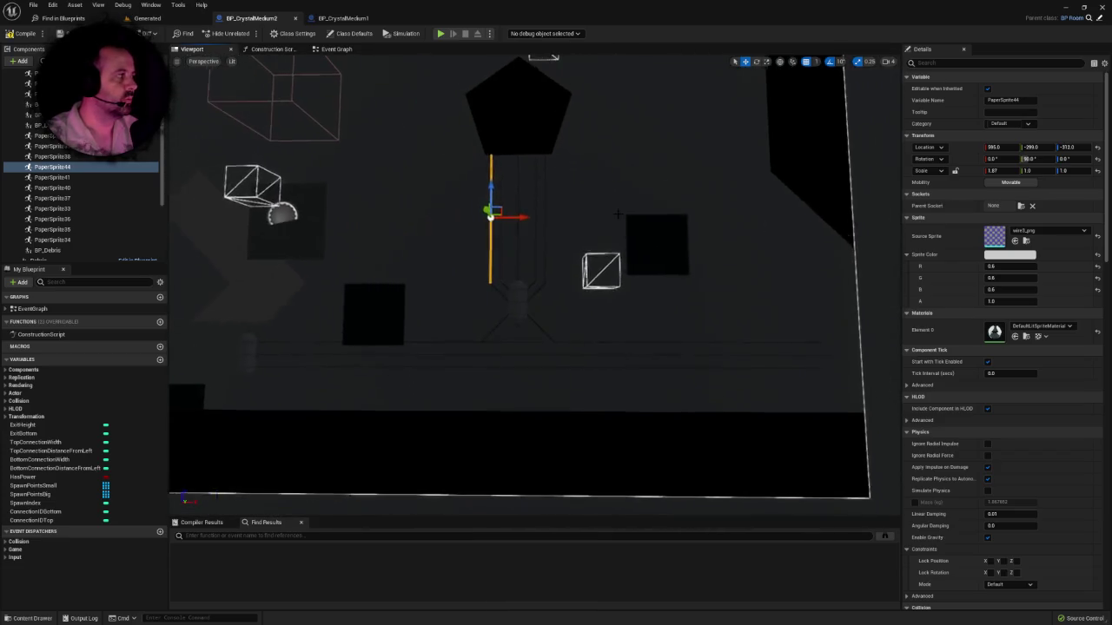
scroll(534, 287, up, 8)
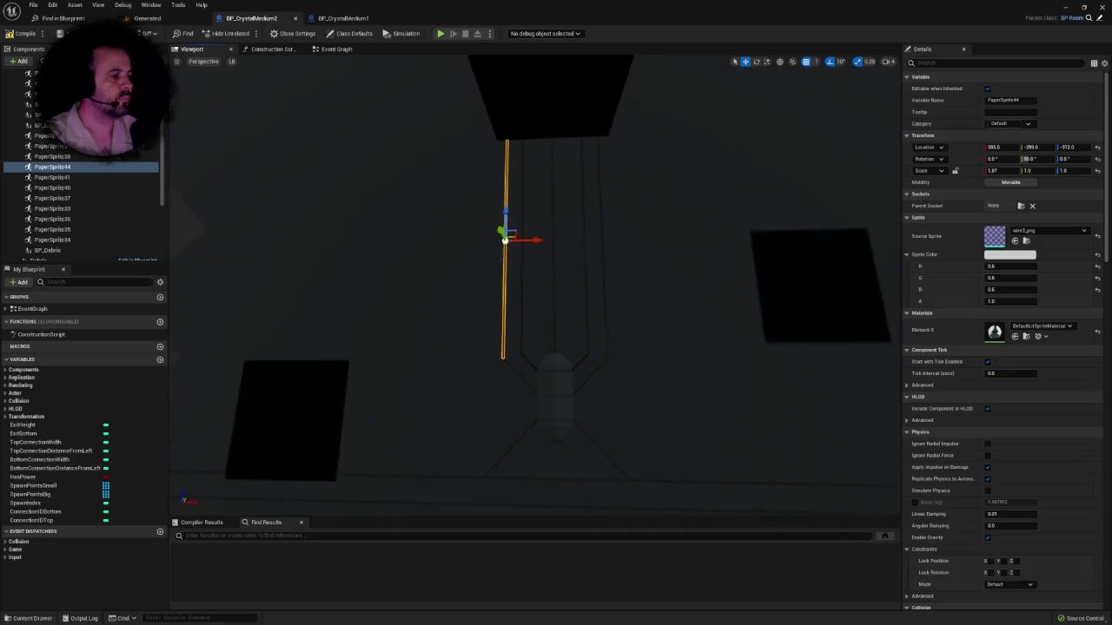
key(f)
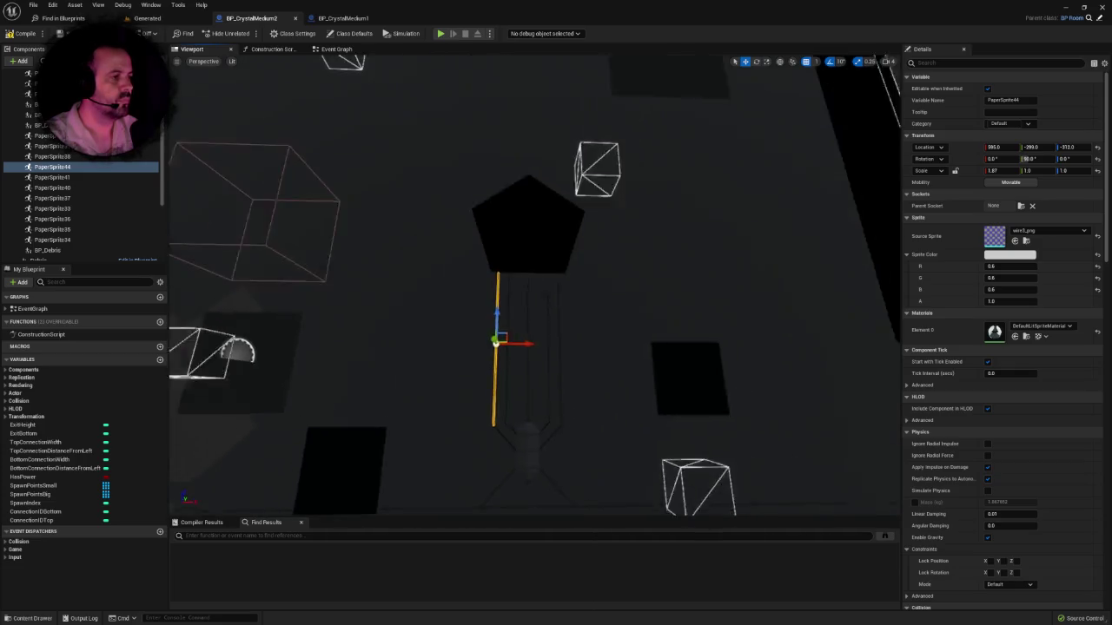
scroll(534, 286, up, 5)
scroll(521, 287, down, 10)
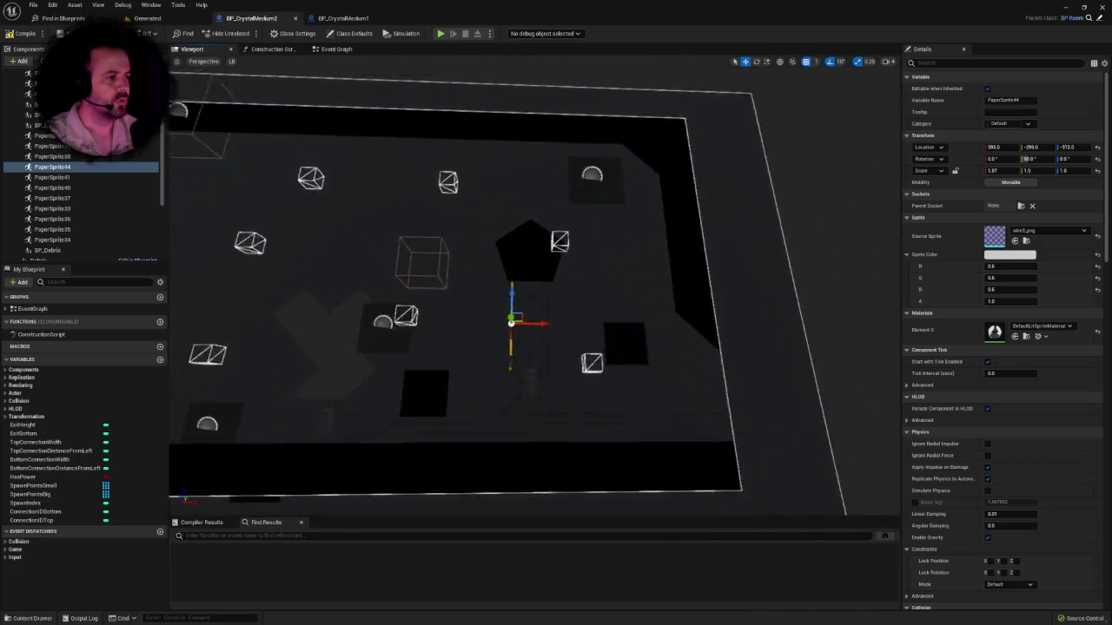
scroll(534, 286, up, 10)
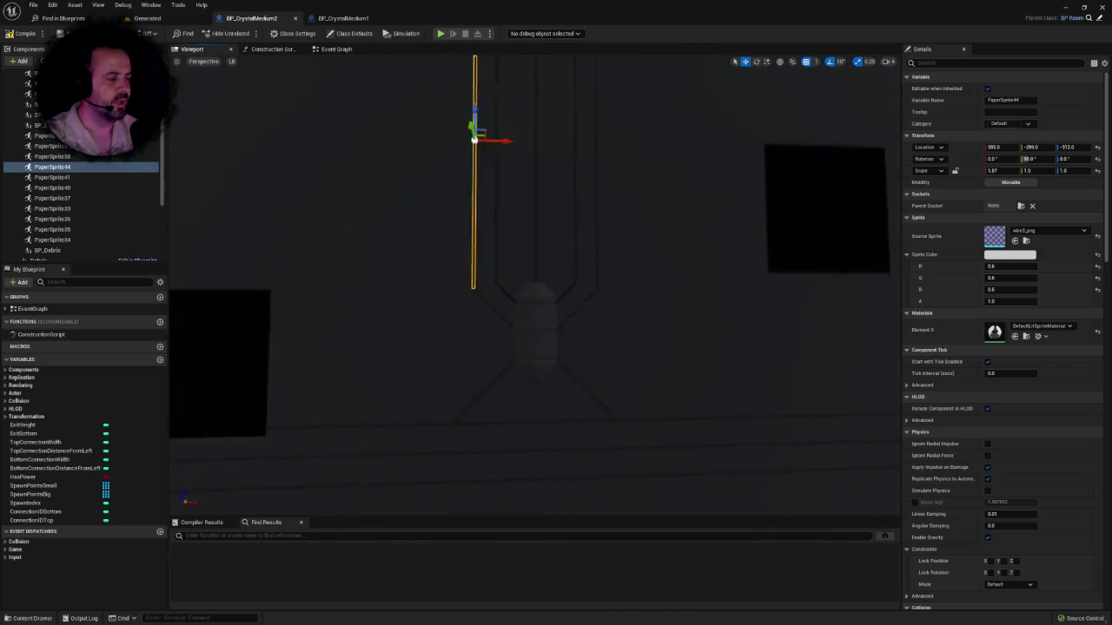
scroll(534, 287, down, 3)
scroll(534, 287, up, 10)
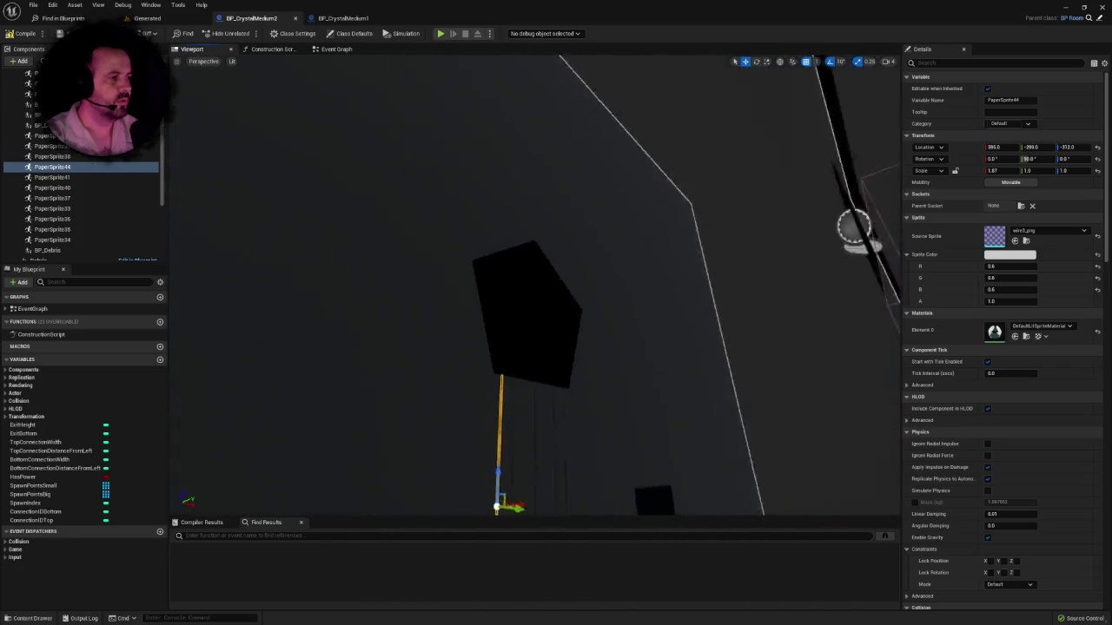
scroll(534, 287, down, 8)
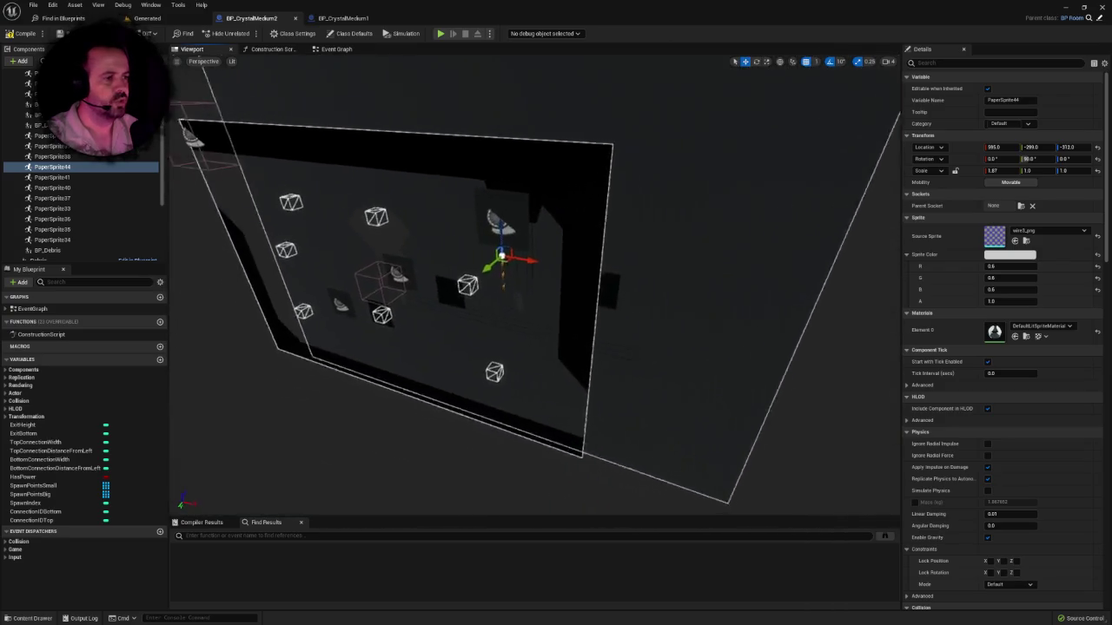
scroll(534, 287, up, 6)
scroll(534, 287, up, 5)
scroll(534, 286, down, 6)
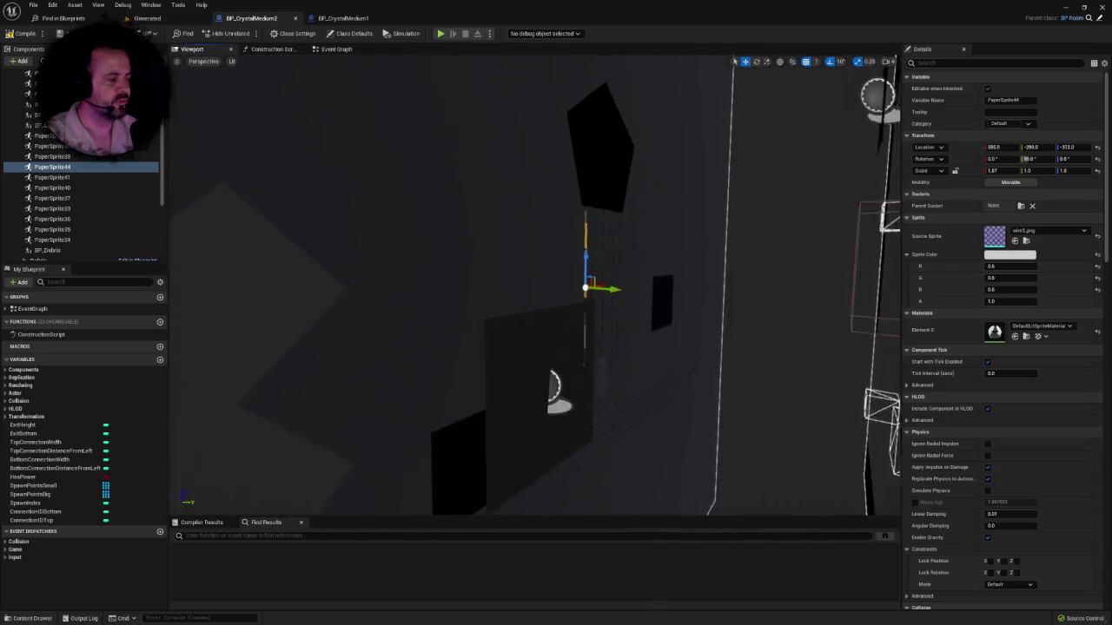
scroll(534, 287, down, 8)
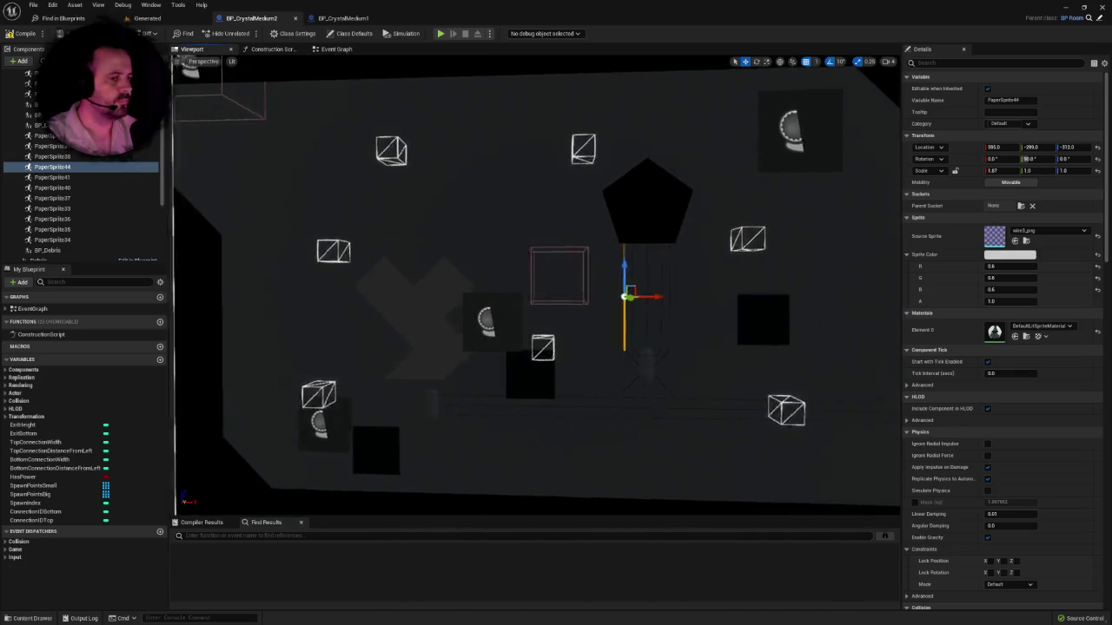
scroll(534, 287, up, 5)
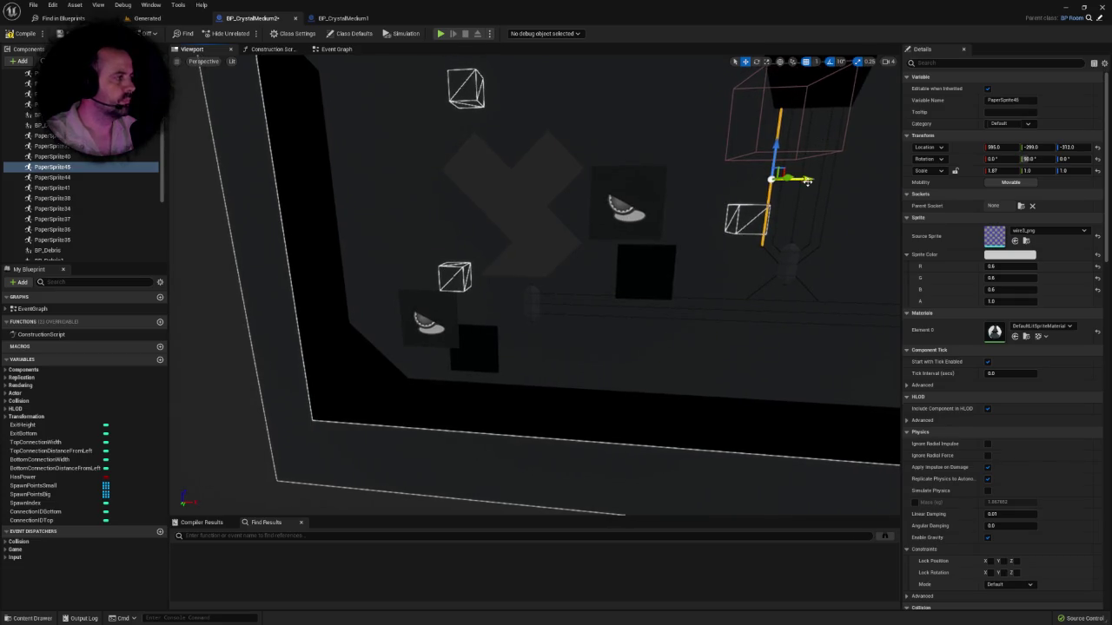
mouse_move(803, 179)
mouse_down()
mouse_move(590, 181)
mouse_move(553, 153)
mouse_move(552, 188)
mouse_up()
scroll(552, 188, up, 5)
scroll(534, 287, down, 2)
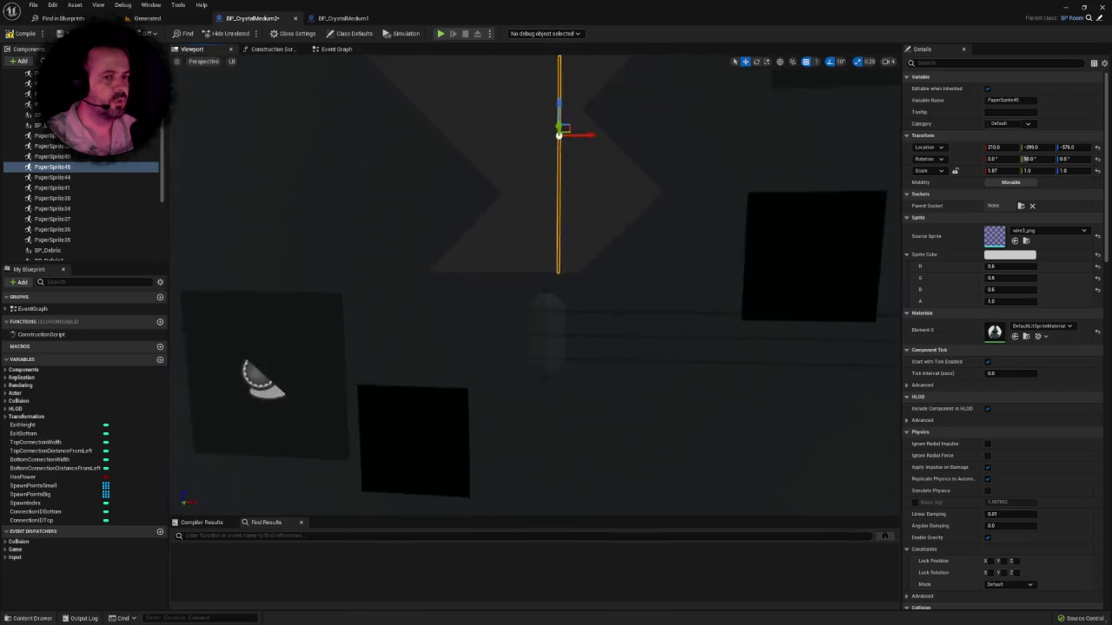
scroll(534, 287, up, 3)
scroll(534, 286, down, 3)
scroll(564, 109, down, 2)
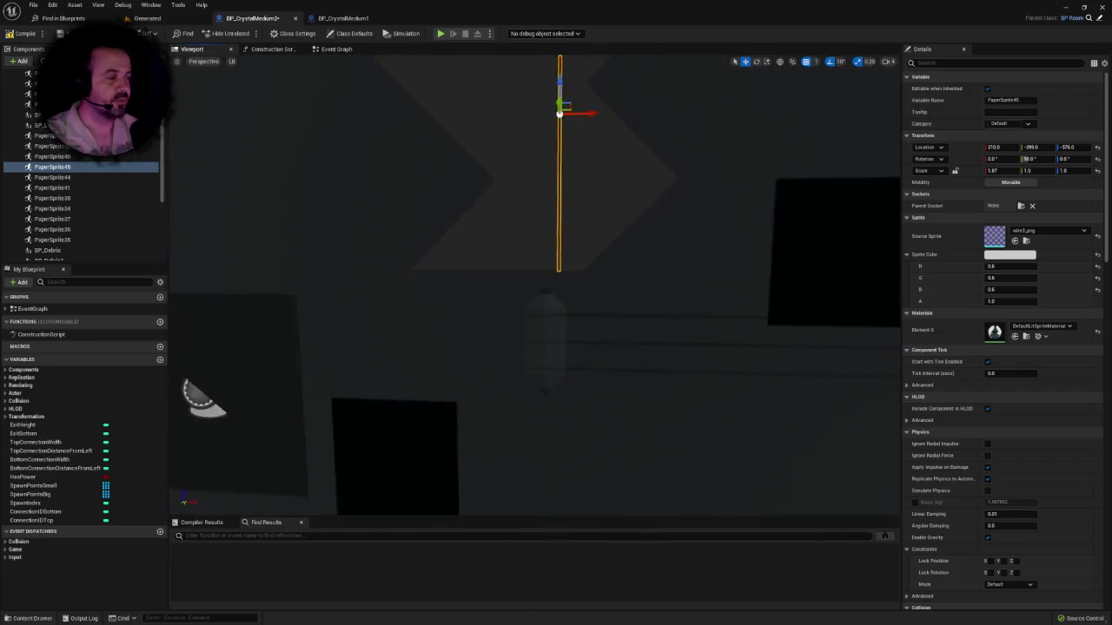
mouse_move(591, 122)
mouse_down()
mouse_move(460, 173)
mouse_move(487, 165)
mouse_up()
Step: Lower wire copy PaperSprite45 onto the crystal at Z -457, stepping its X scale down to 0.2
drag(524, 117, 525, 208)
click(994, 170)
text(0.01)
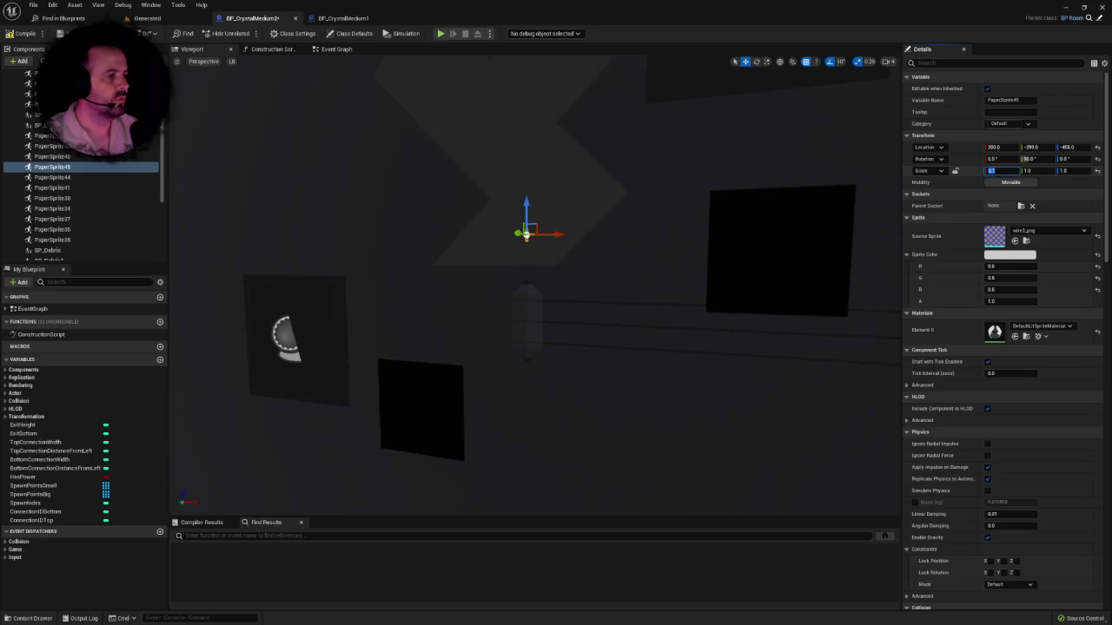
key(Return)
scroll(525, 234, up, 5)
mouse_move(569, 120)
mouse_down()
mouse_move(569, 236)
mouse_move(600, 239)
mouse_up()
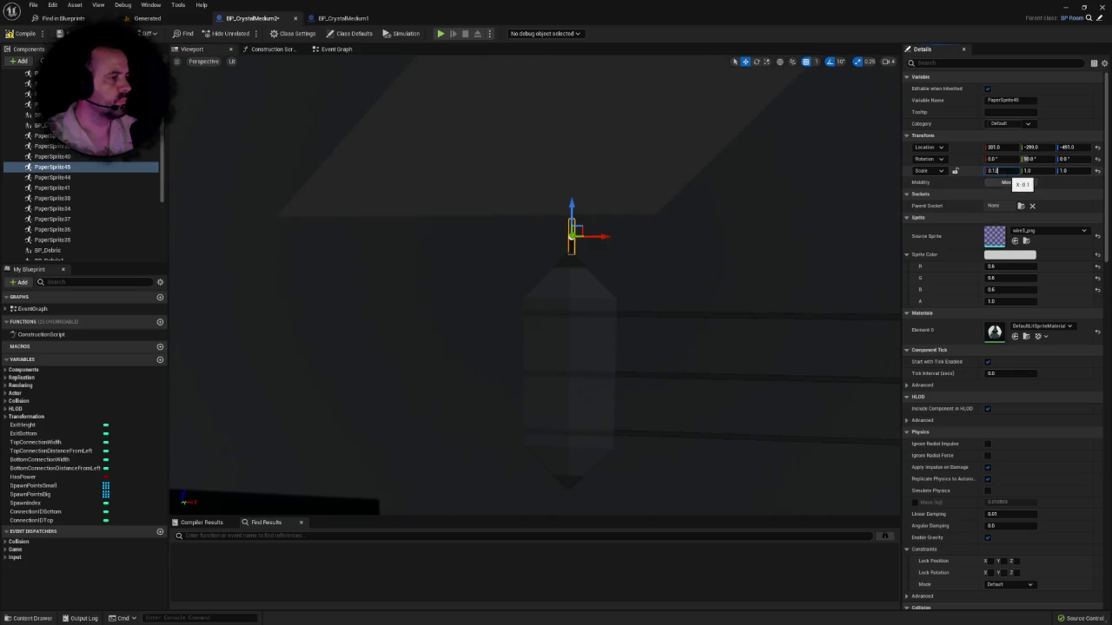
text(5)
key(Return)
text(0.2)
key(Return)
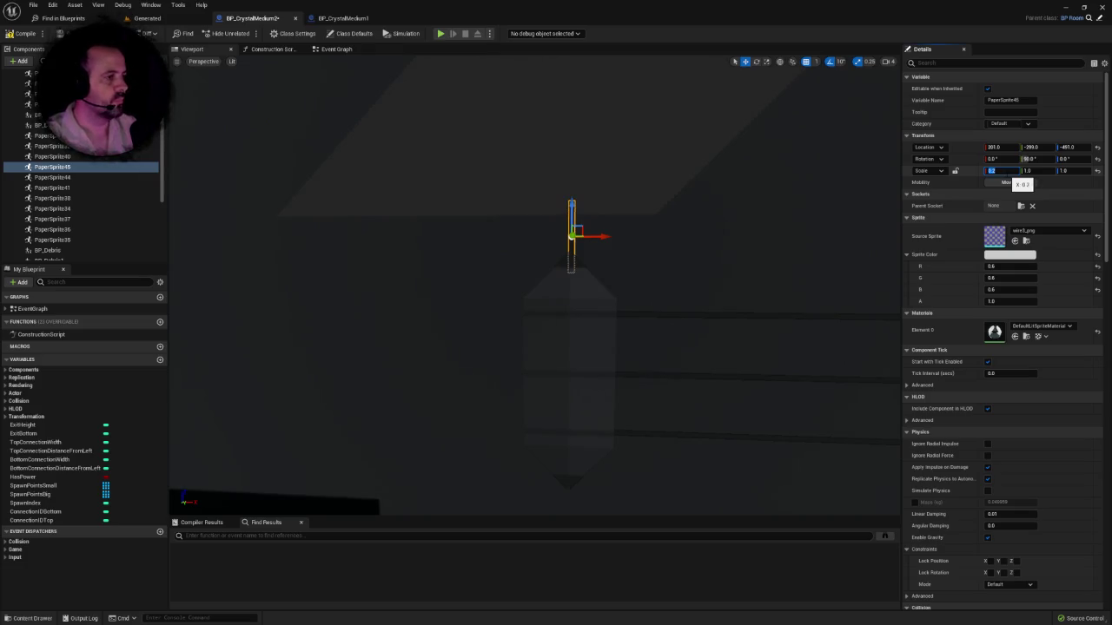
mouse_move(570, 209)
mouse_down()
mouse_move(571, 199)
mouse_move(602, 225)
mouse_up()
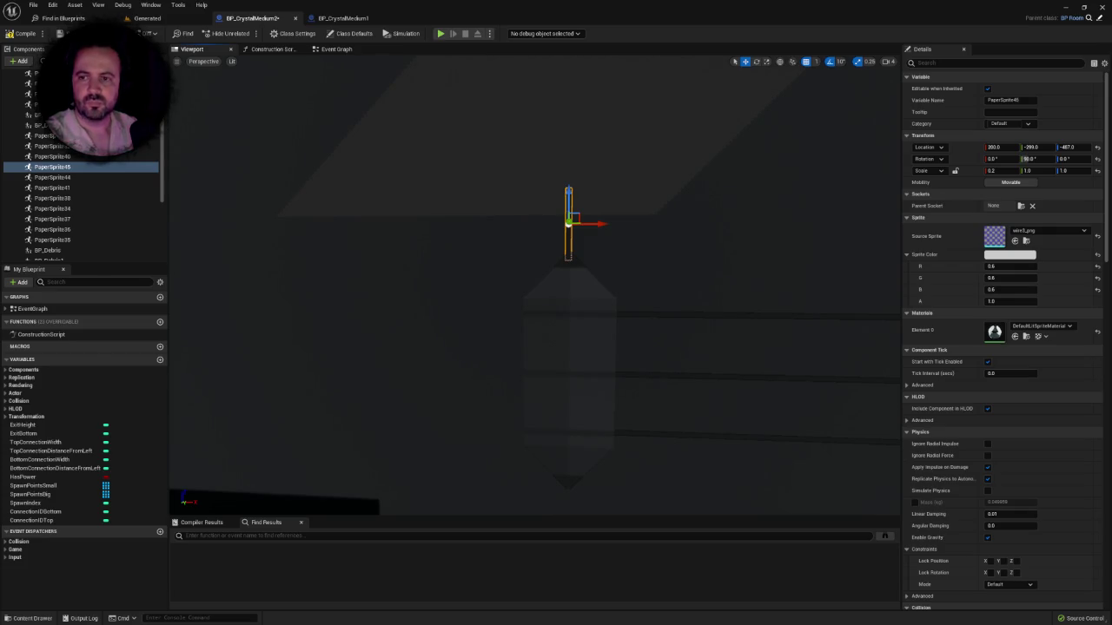
mouse_move(574, 300)
mouse_down()
mouse_move(591, 312)
mouse_move(565, 330)
mouse_move(574, 301)
mouse_up()
click(574, 300)
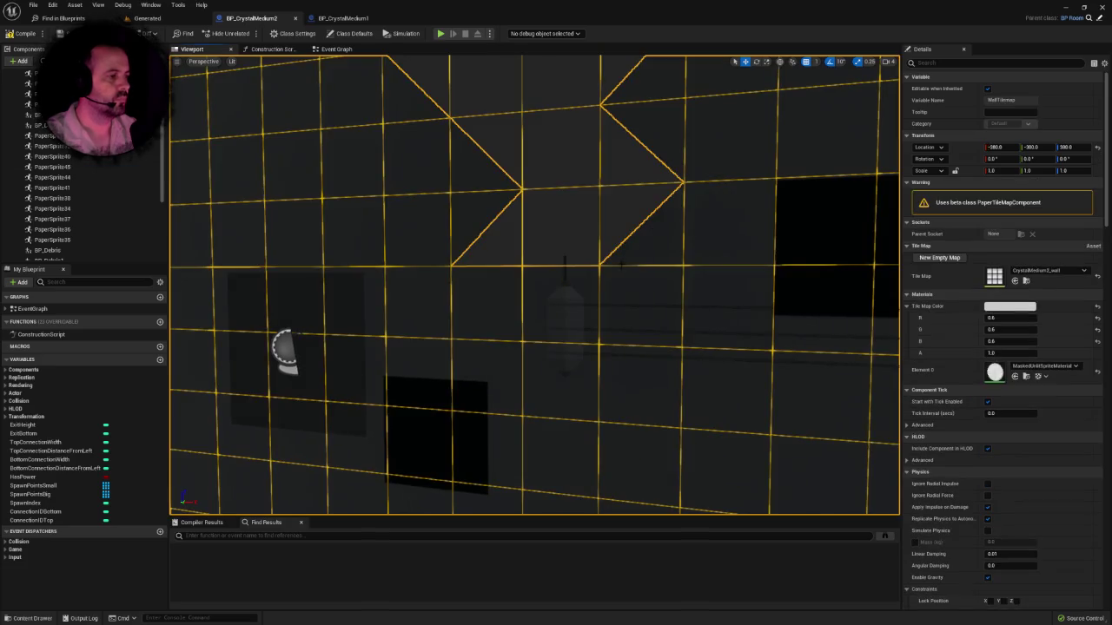
Step: Set the thin wire stub above the crystal to X location 200
scroll(586, 300, up, 5)
click(598, 299)
scroll(597, 299, up, 5)
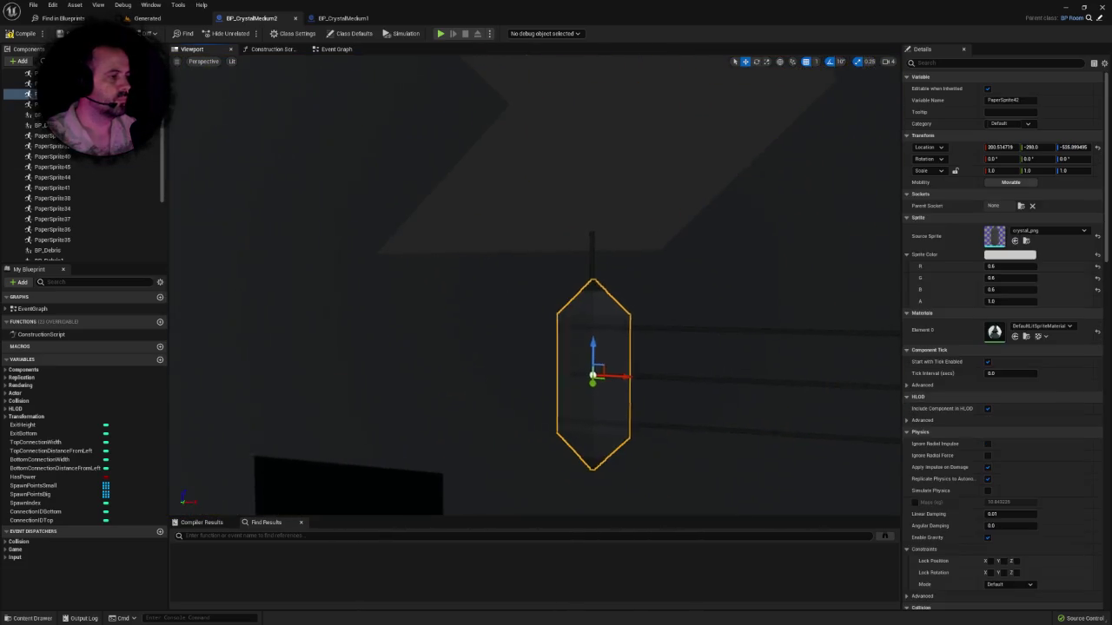
click(585, 251)
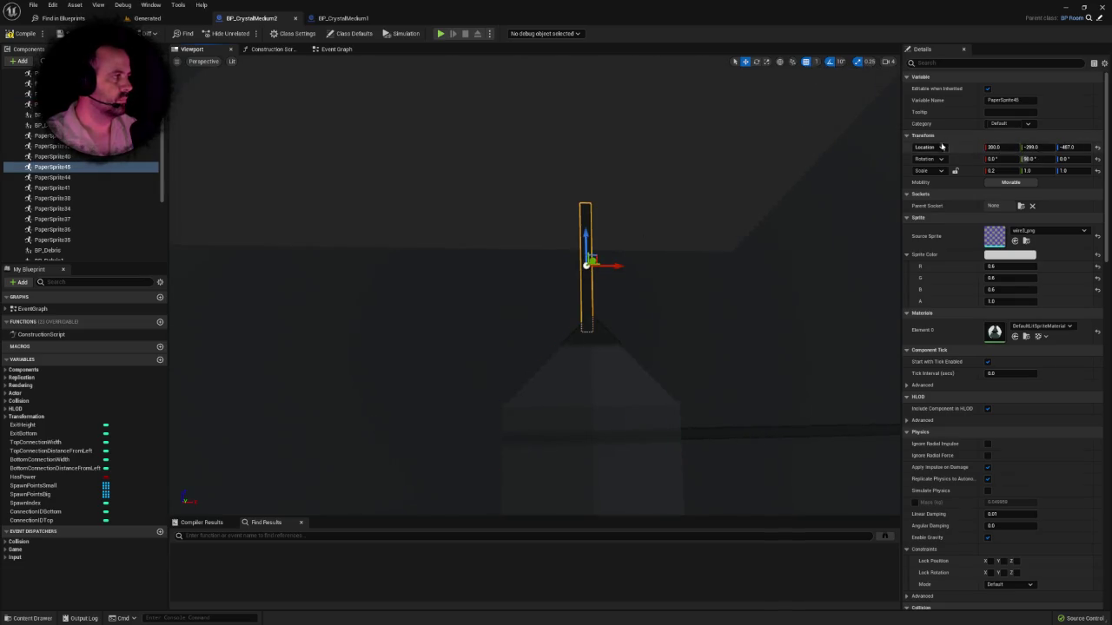
drag(608, 269, 629, 278)
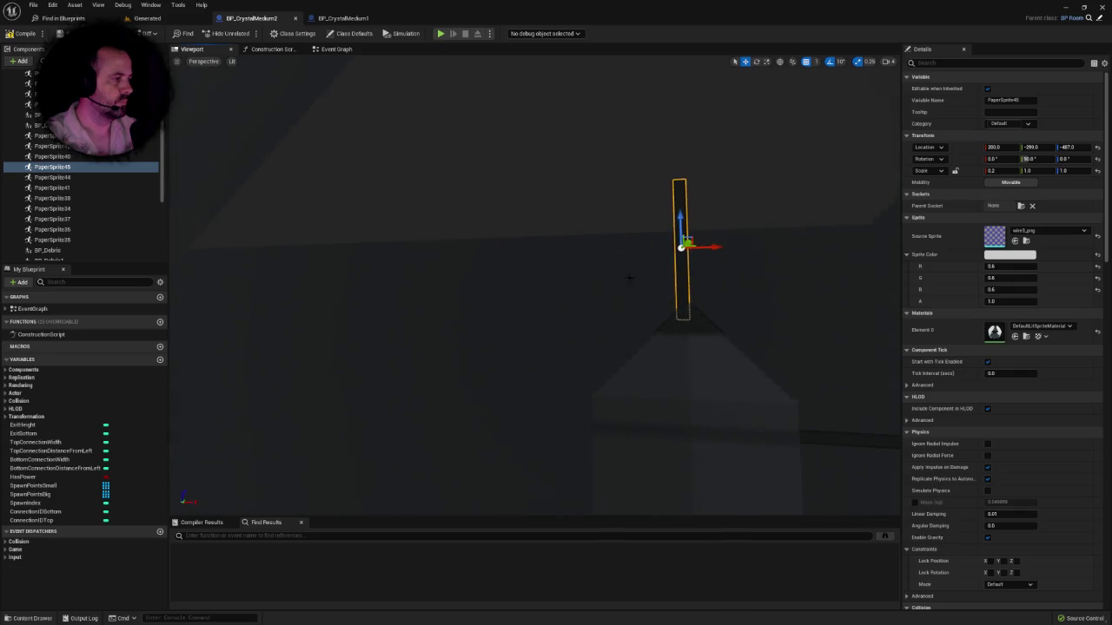
drag(710, 247, 717, 248)
click(995, 148)
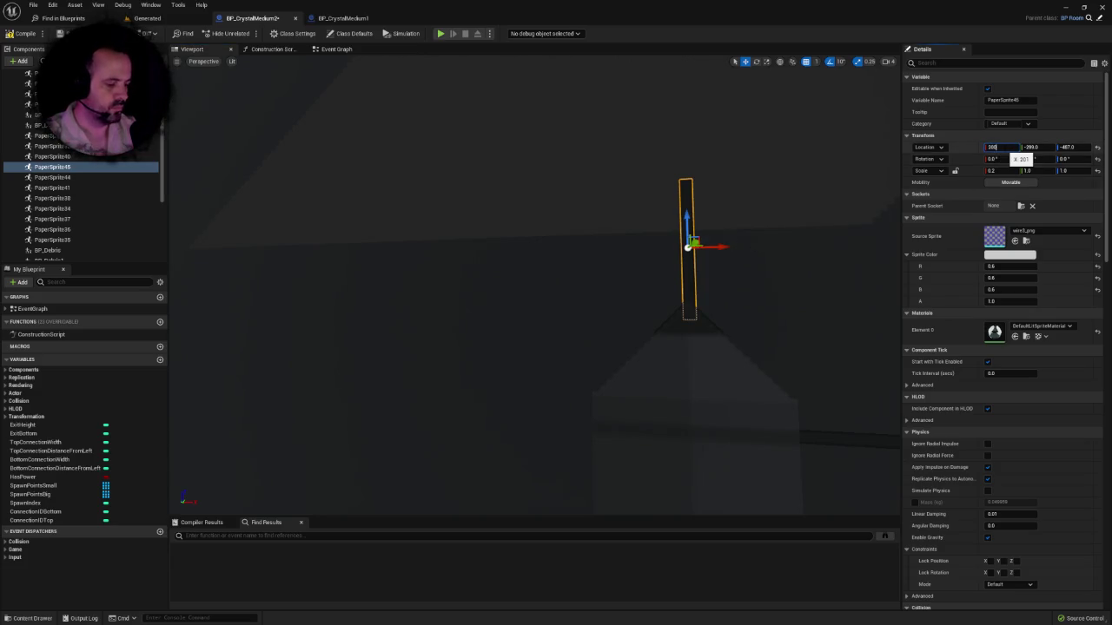
text(0)
key(Return)
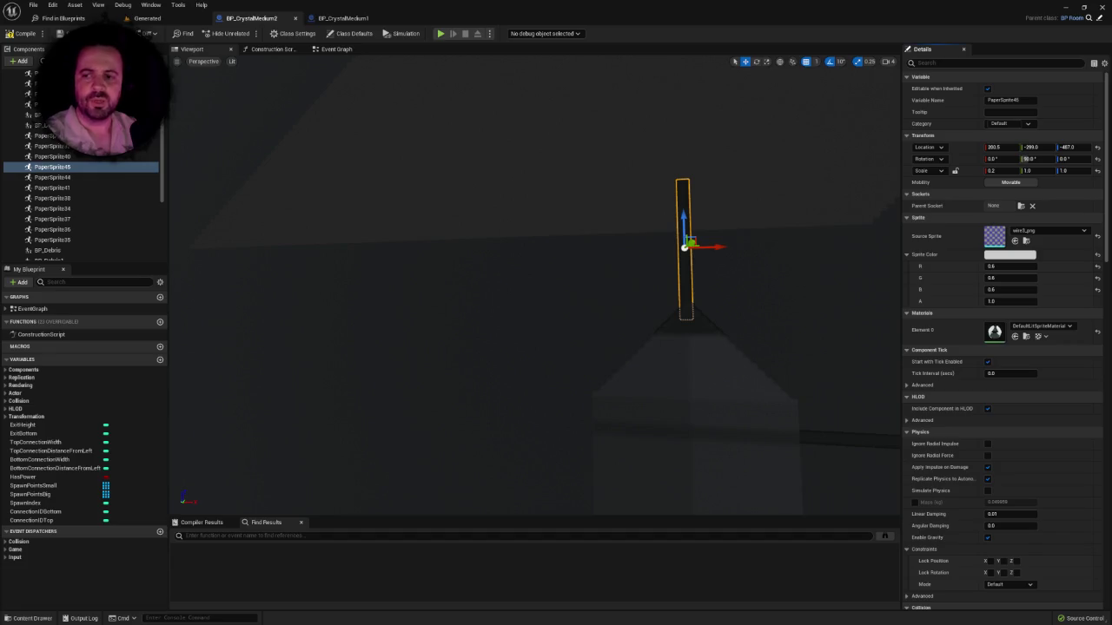
Step: Slide the long horizontal wire sprite PaperSprite46 left across the room to about X 134.5
mouse_move(506, 142)
mouse_down()
mouse_move(521, 130)
mouse_move(490, 150)
mouse_up()
drag(626, 327, 613, 327)
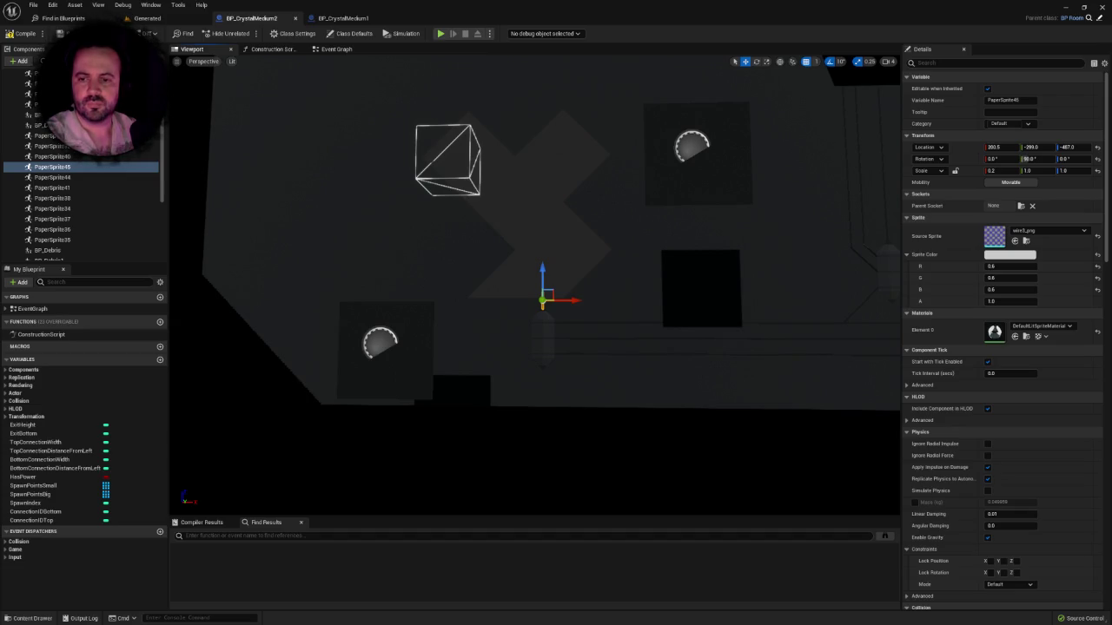
drag(292, 291, 280, 257)
mouse_move(567, 376)
mouse_down()
mouse_move(555, 391)
mouse_move(566, 376)
mouse_up()
click(556, 382)
click(695, 366)
mouse_move(695, 366)
mouse_down()
mouse_move(677, 330)
mouse_move(681, 354)
mouse_up()
click(747, 324)
mouse_move(745, 323)
mouse_down()
mouse_move(389, 323)
mouse_move(408, 305)
mouse_move(408, 277)
mouse_up()
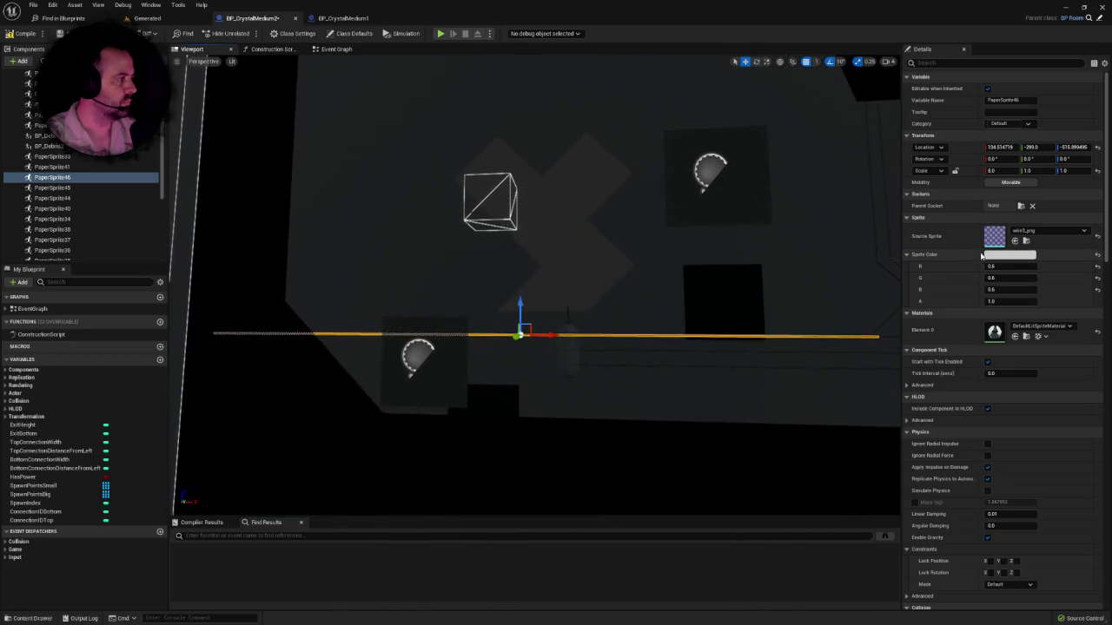
Step: Shorten the long wire to X scale 2 and shift it further left
click(1000, 173)
text(2)
key(Return)
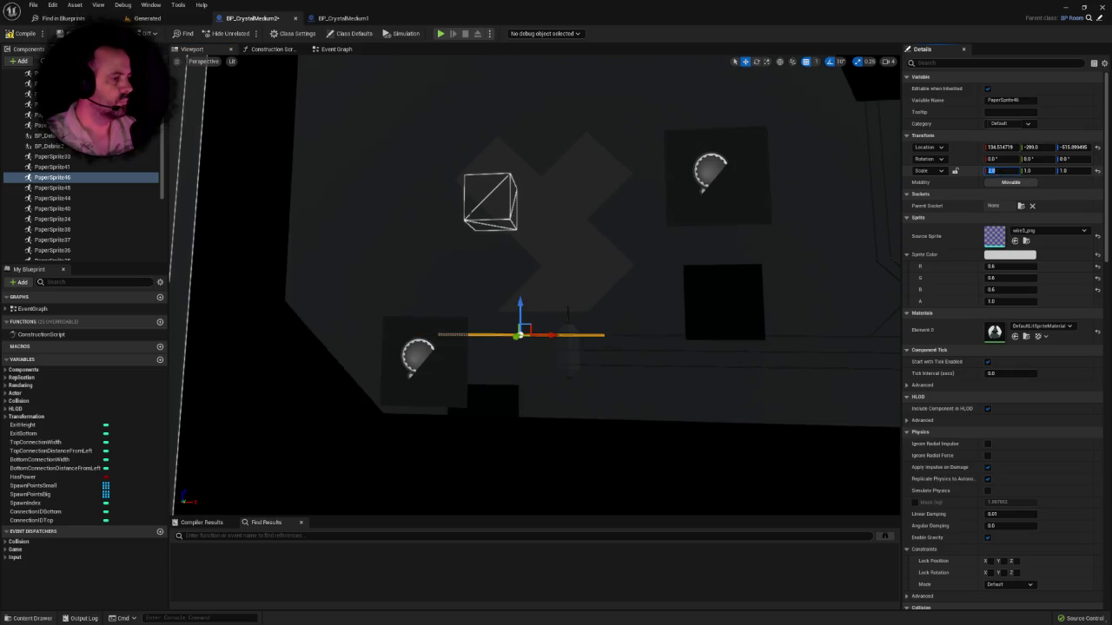
key(f)
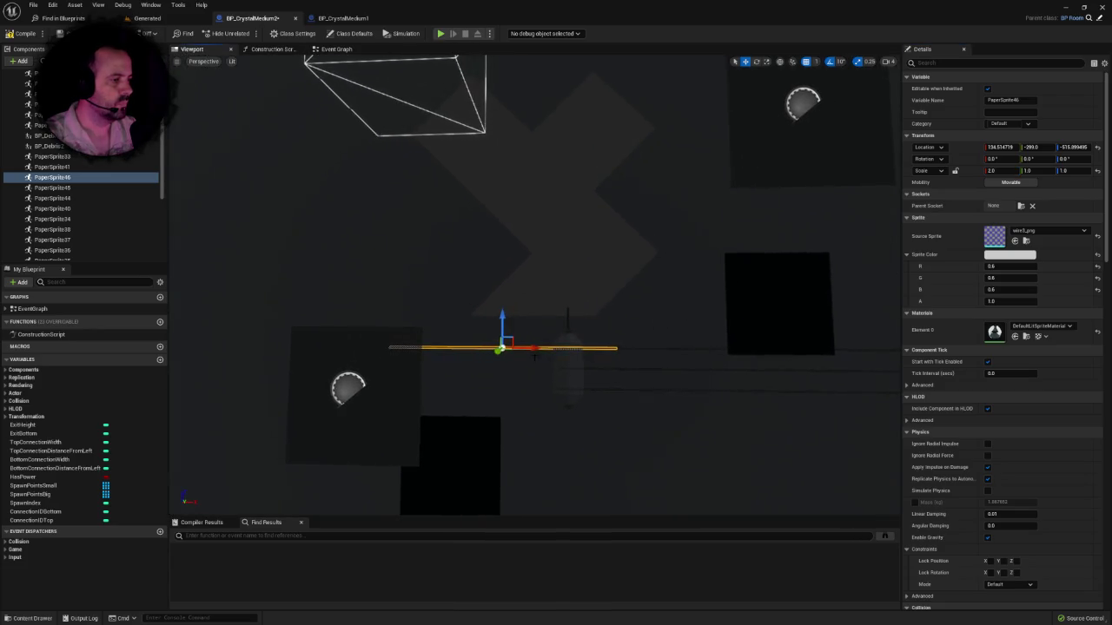
drag(524, 348, 481, 348)
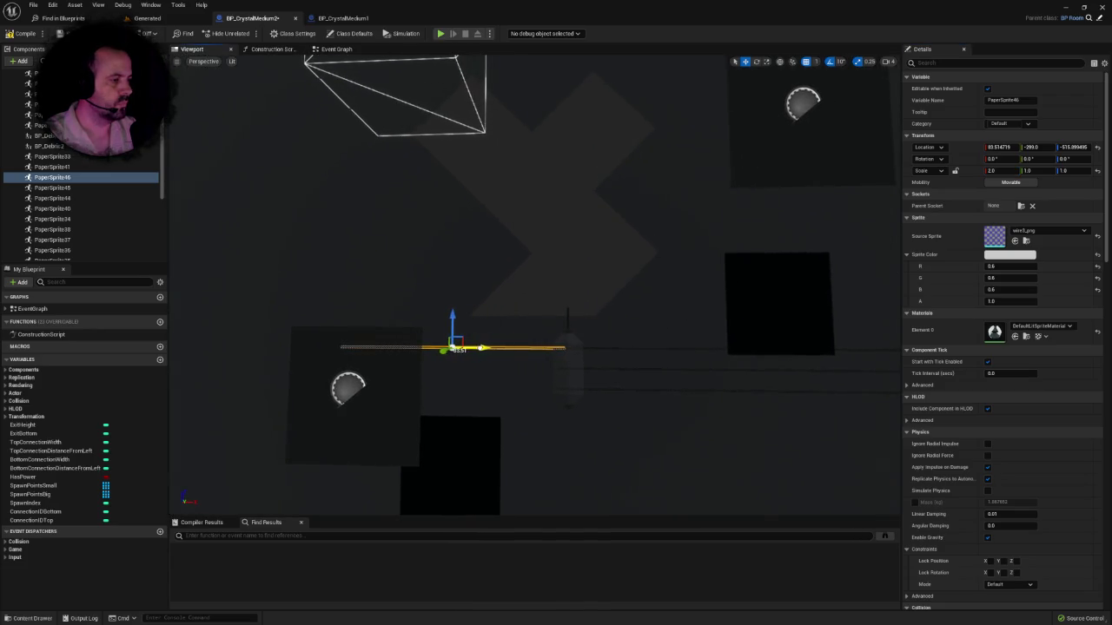
Step: Copy wire line PaperSprite28 to the left at X scale 4.0, then add a lowered copy
click(596, 370)
key(f)
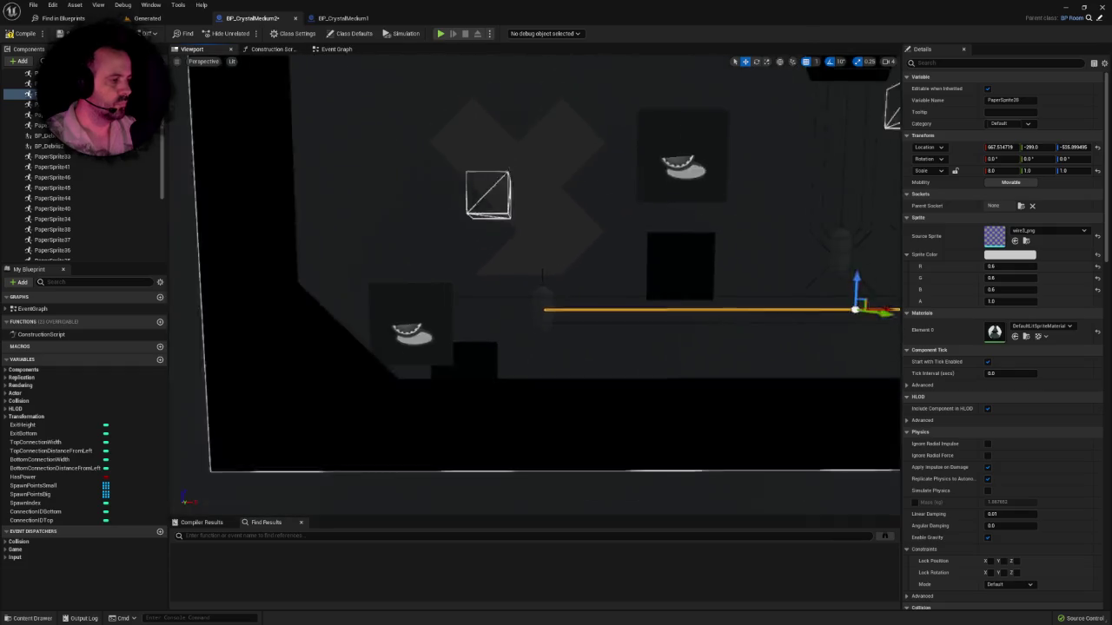
drag(699, 295, 470, 295)
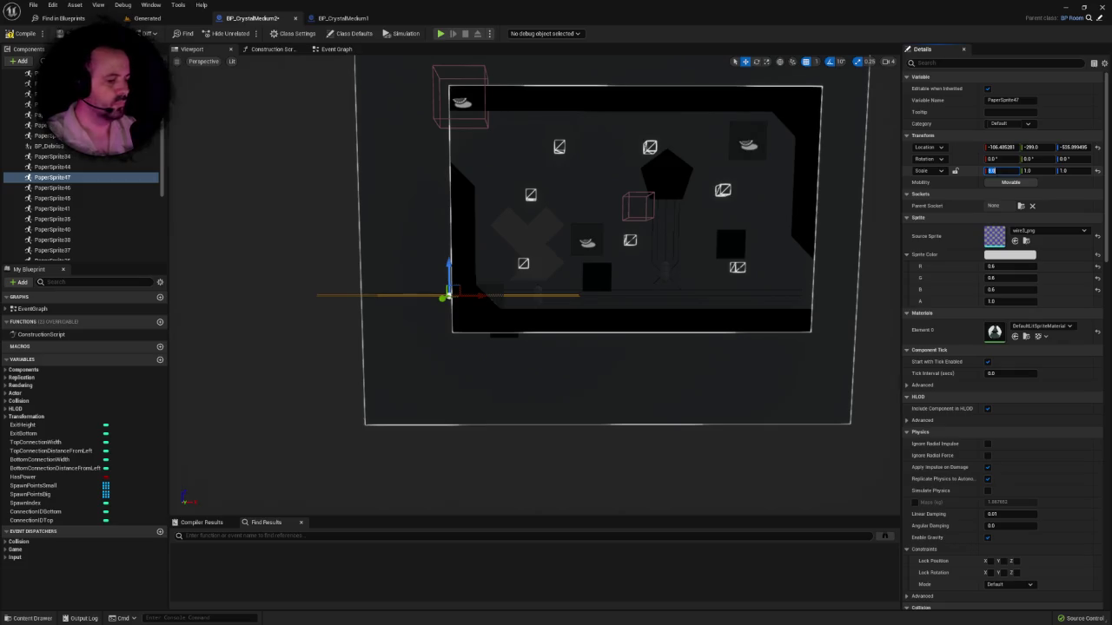
text(4)
key(Return)
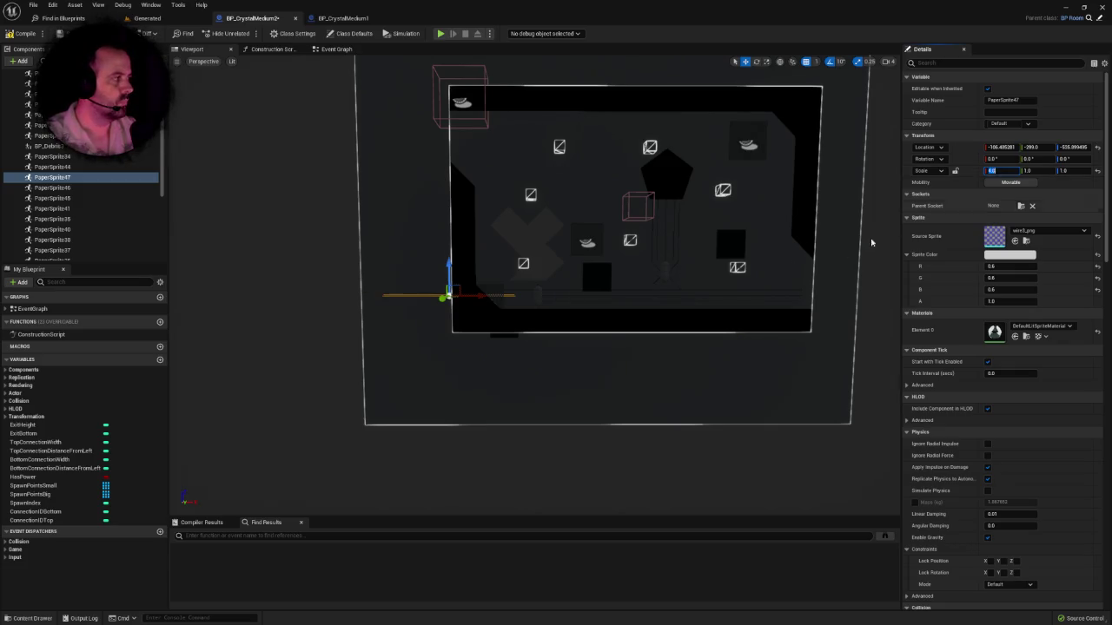
scroll(871, 241, up, 5)
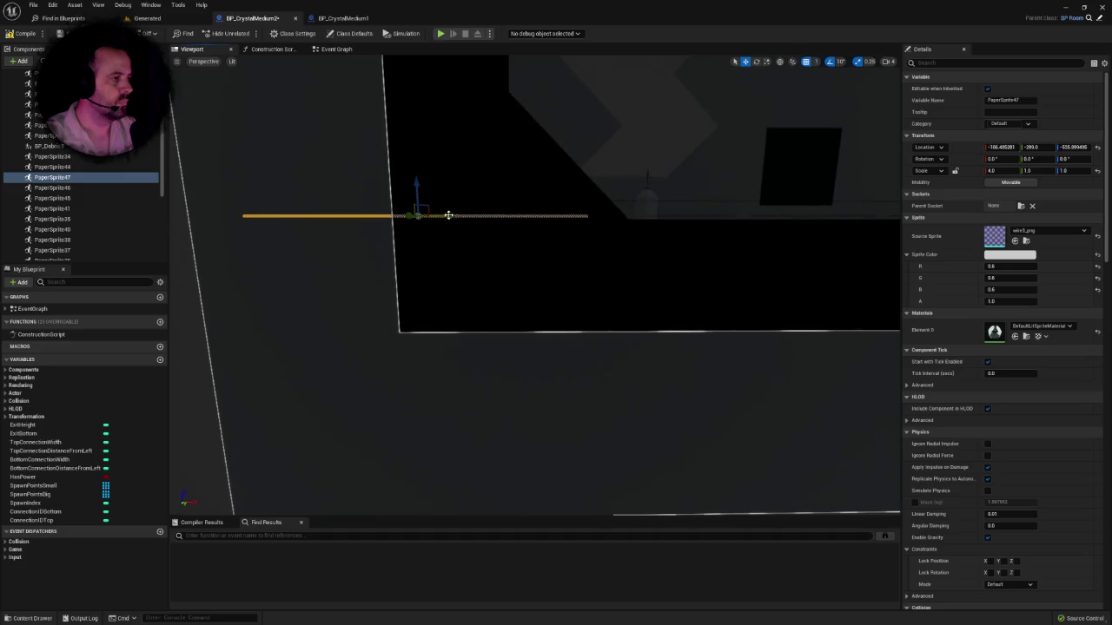
drag(448, 215, 497, 220)
scroll(500, 220, down, 5)
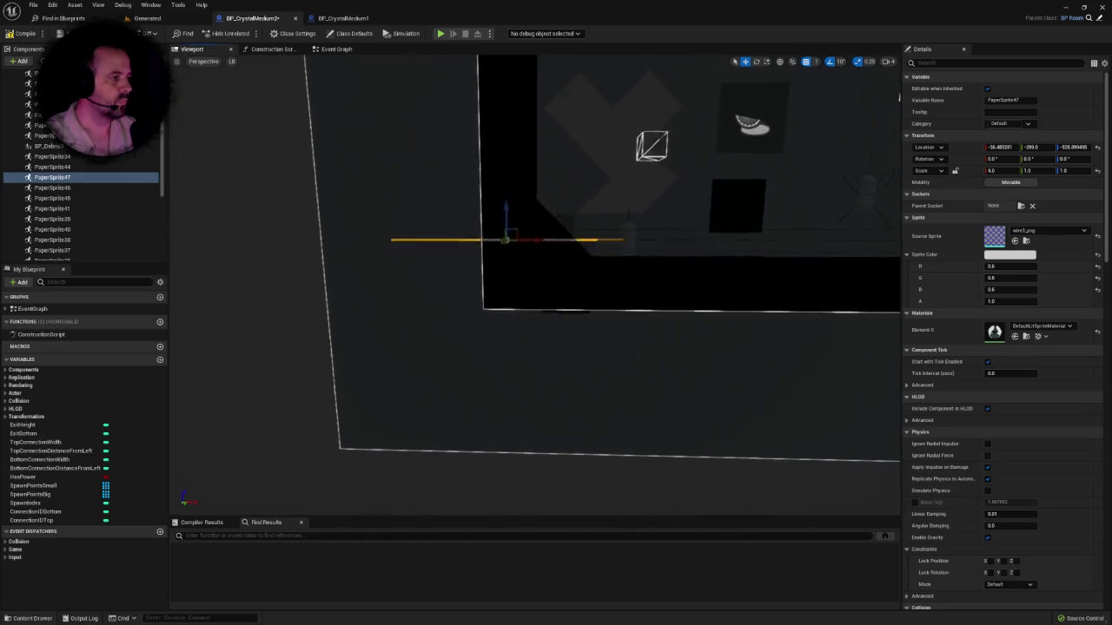
mouse_move(390, 218)
mouse_down()
mouse_move(386, 242)
mouse_move(451, 295)
mouse_up()
drag(521, 286, 673, 351)
Step: Move crystal sprite PaperSprite49 up into the room's top-left corner near X 7.5
click(547, 387)
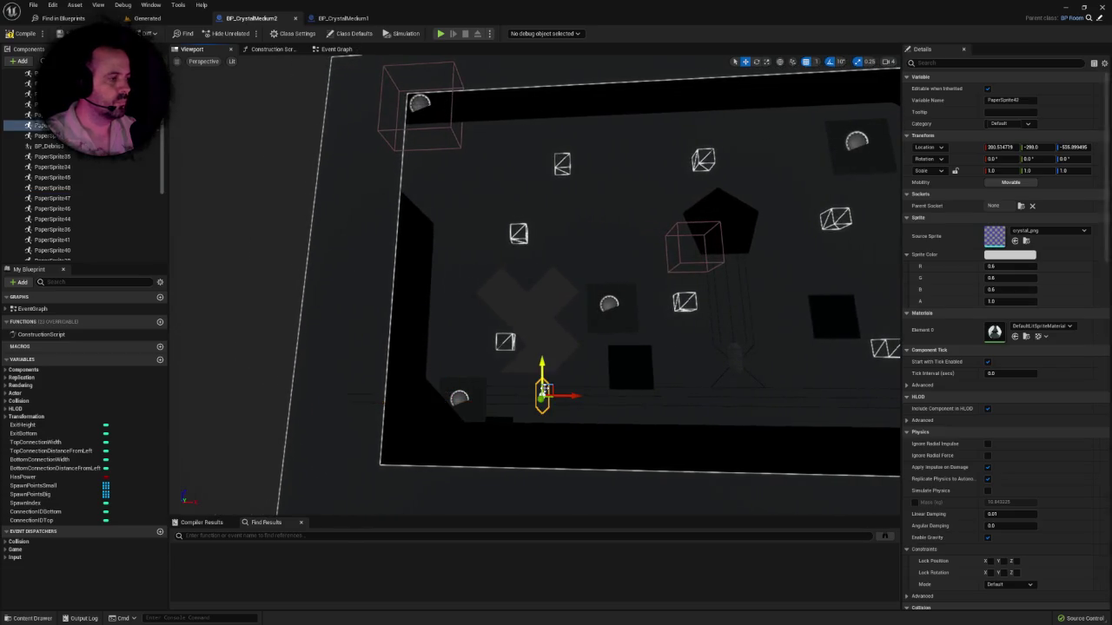
mouse_move(549, 382)
mouse_down()
mouse_move(551, 130)
mouse_move(476, 156)
mouse_up()
mouse_move(486, 287)
mouse_down()
mouse_move(556, 244)
mouse_move(512, 286)
mouse_up()
mouse_move(488, 130)
mouse_down()
mouse_move(502, 191)
mouse_move(536, 206)
mouse_up()
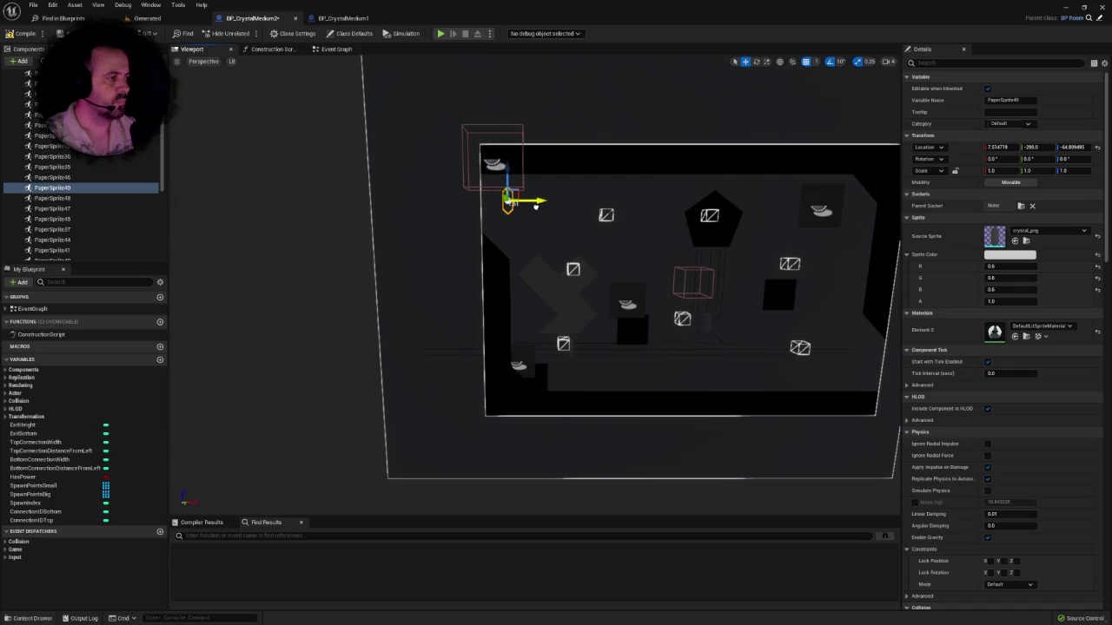
scroll(484, 370, up, 8)
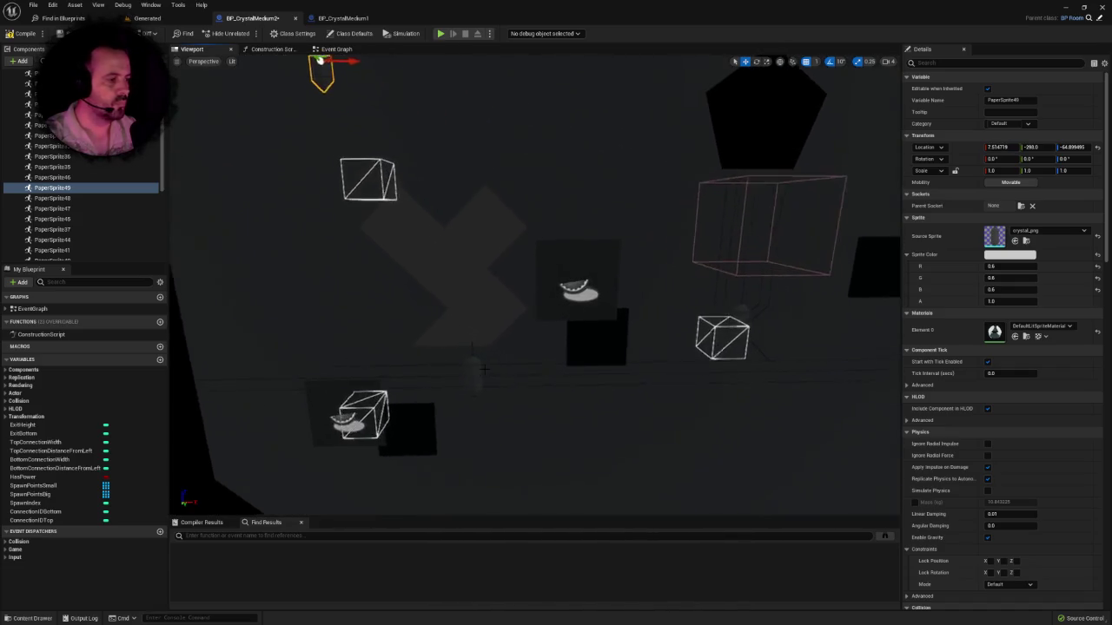
scroll(503, 365, up, 2)
click(731, 340)
scroll(734, 348, down, 5)
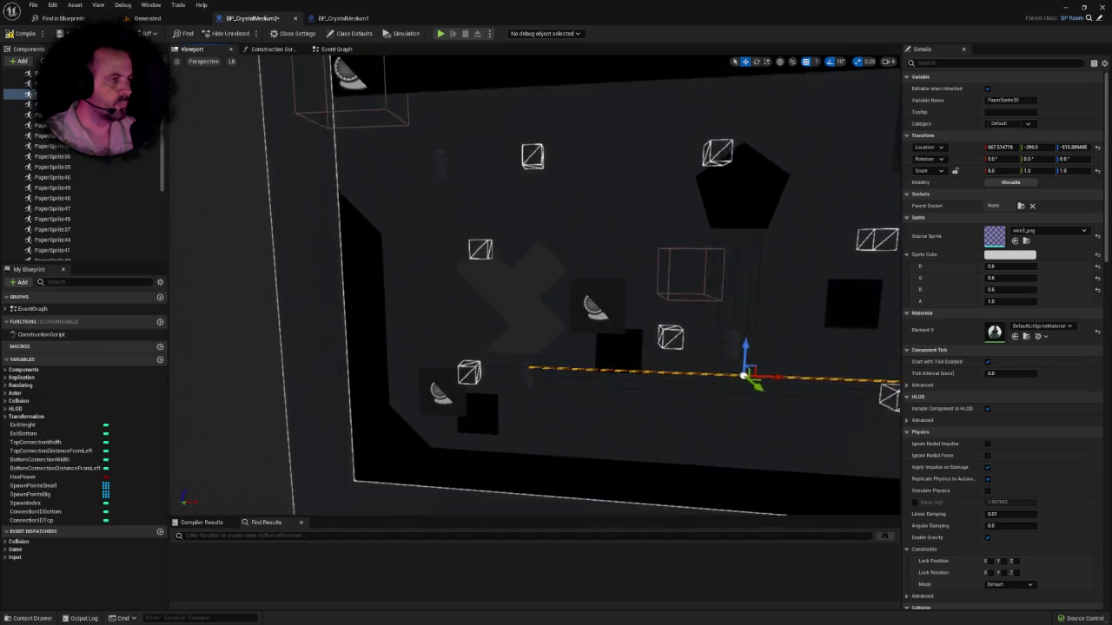
Step: Raise wire line PaperSprite50 higher in the room and shorten its X scale to 6.0
mouse_move(737, 346)
mouse_down()
mouse_move(756, 128)
mouse_move(723, 178)
mouse_move(632, 185)
mouse_up()
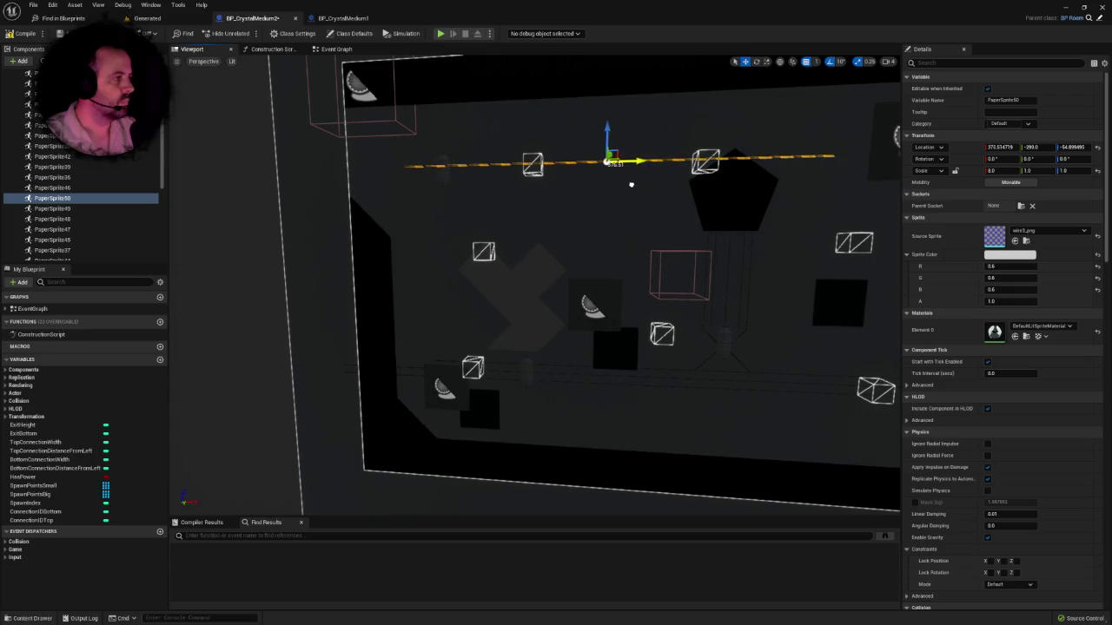
scroll(602, 188, up, 3)
drag(614, 136, 586, 157)
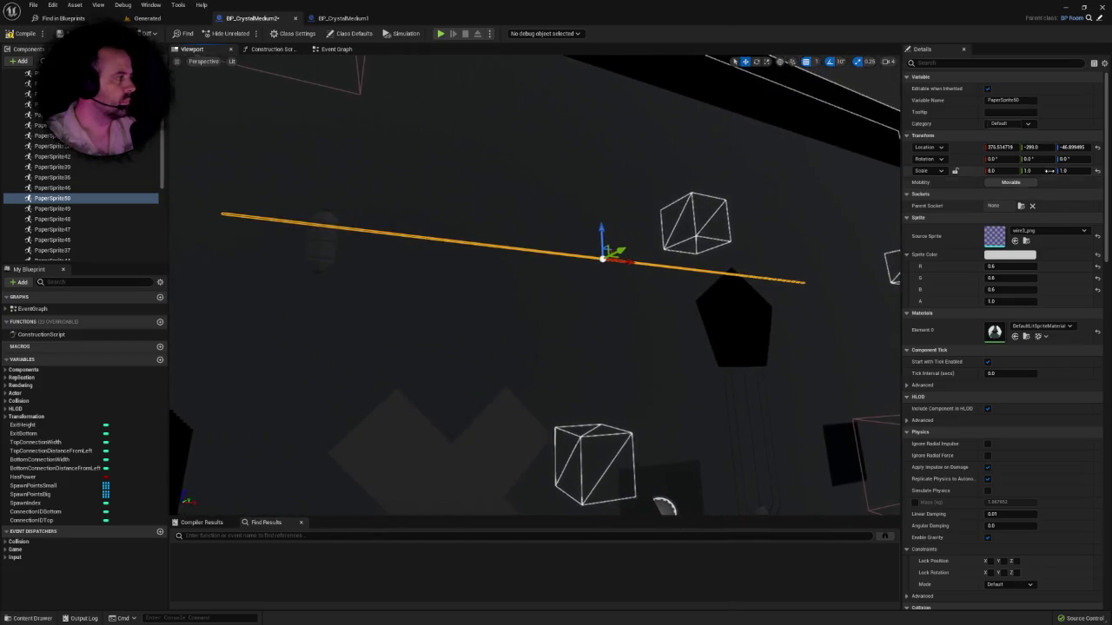
click(1007, 171)
text(6)
key(Return)
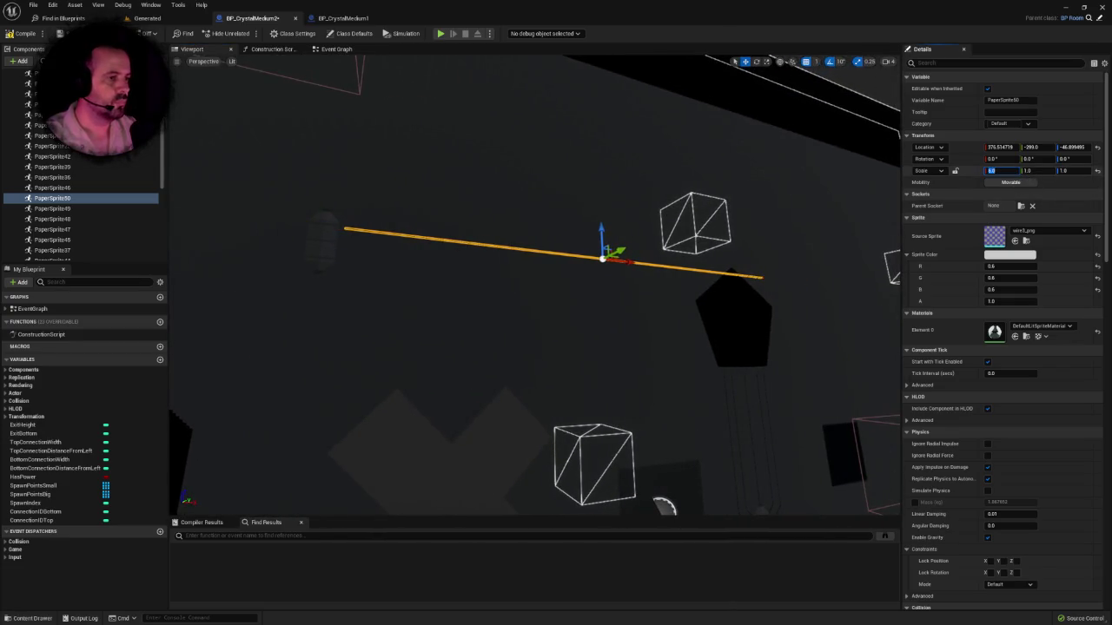
key(f)
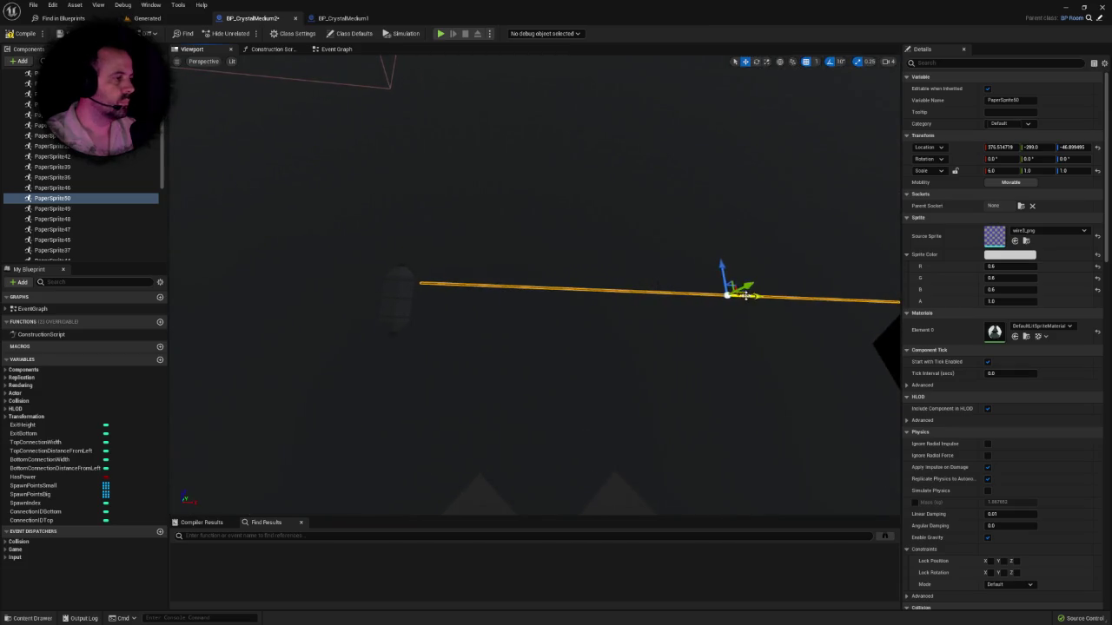
Step: Slide the wire line sideways to close the gap, aligning it near X 323.5, Z -44.9
mouse_move(721, 276)
mouse_down()
mouse_move(738, 297)
mouse_move(727, 298)
mouse_up()
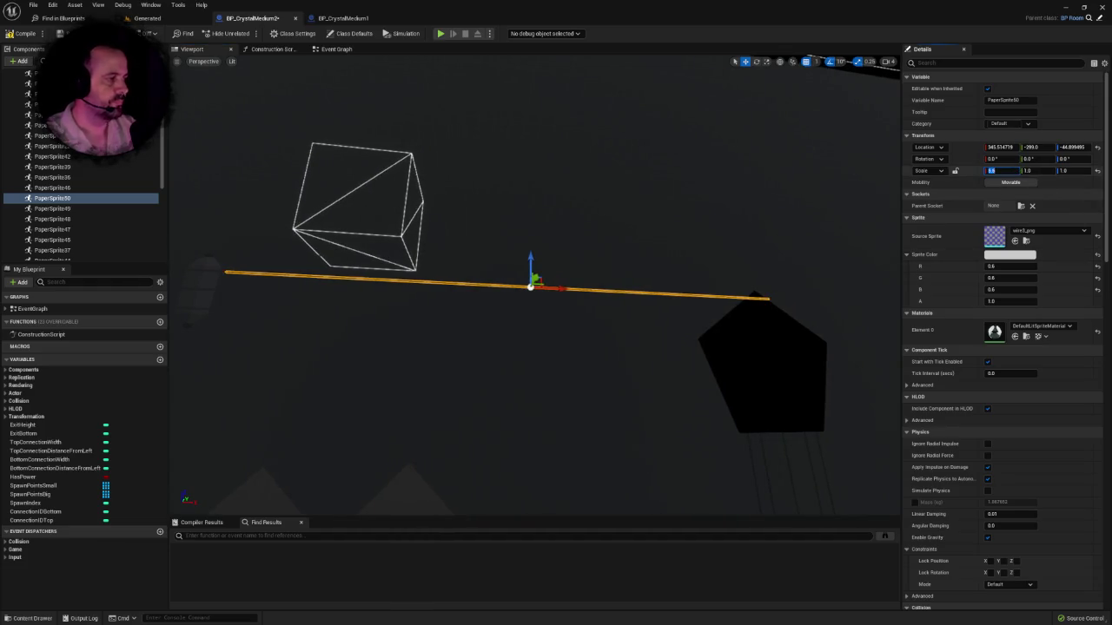
drag(616, 288, 587, 288)
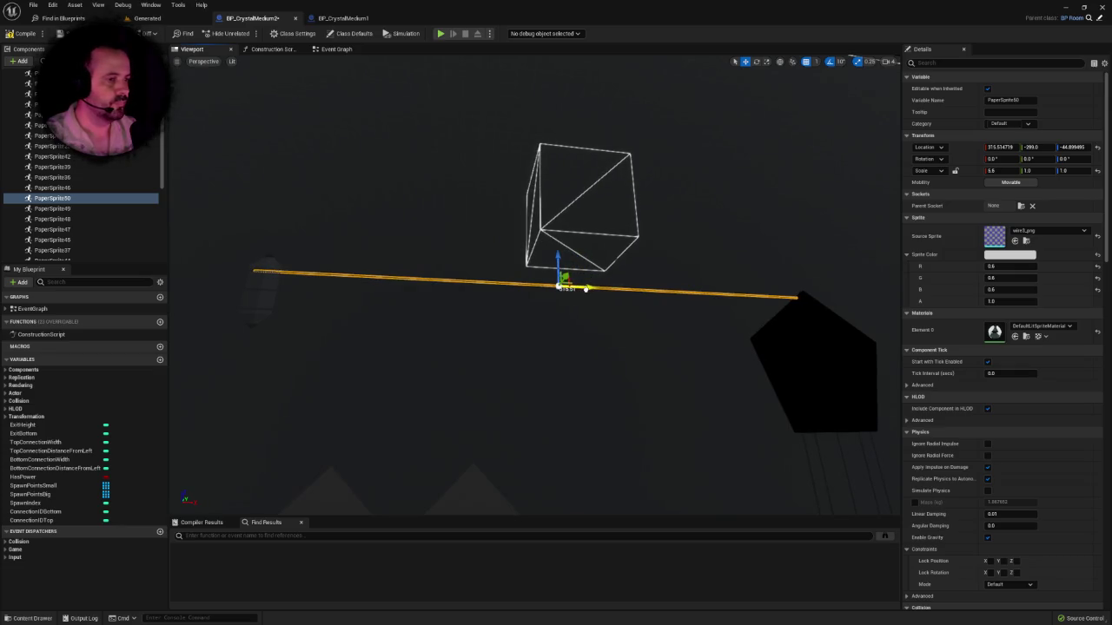
click(587, 289)
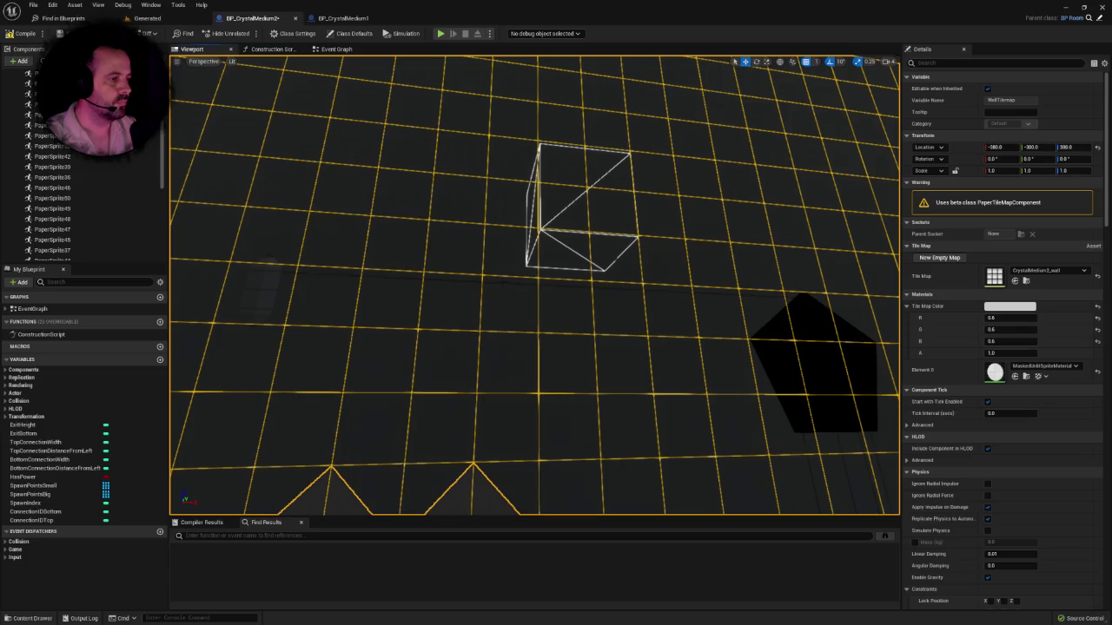
click(587, 289)
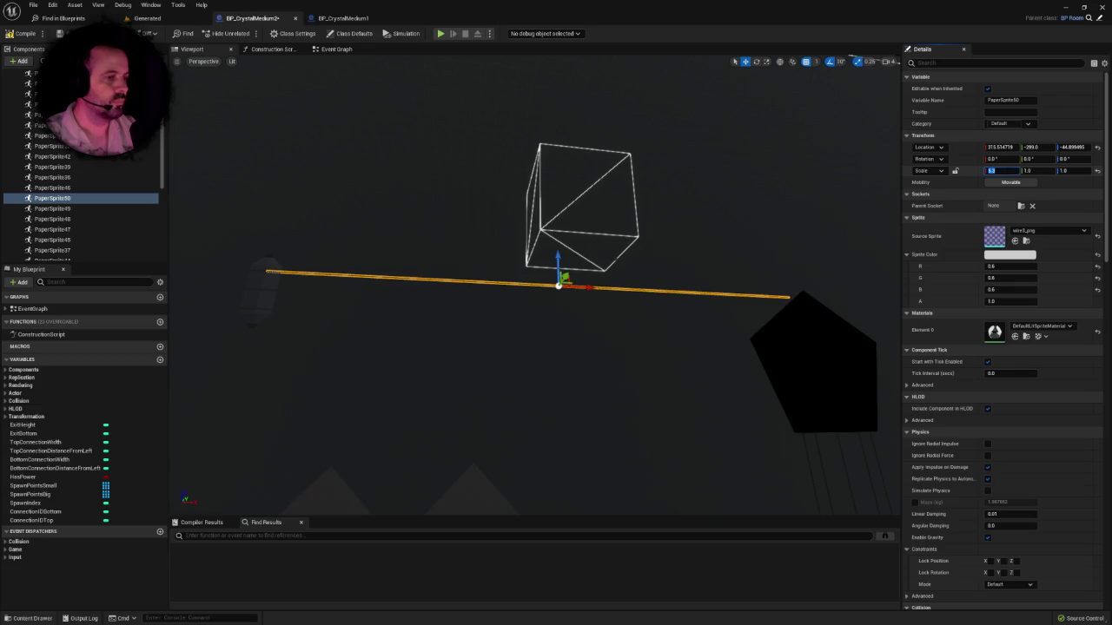
mouse_move(793, 236)
mouse_down()
mouse_move(647, 267)
mouse_move(686, 261)
mouse_up()
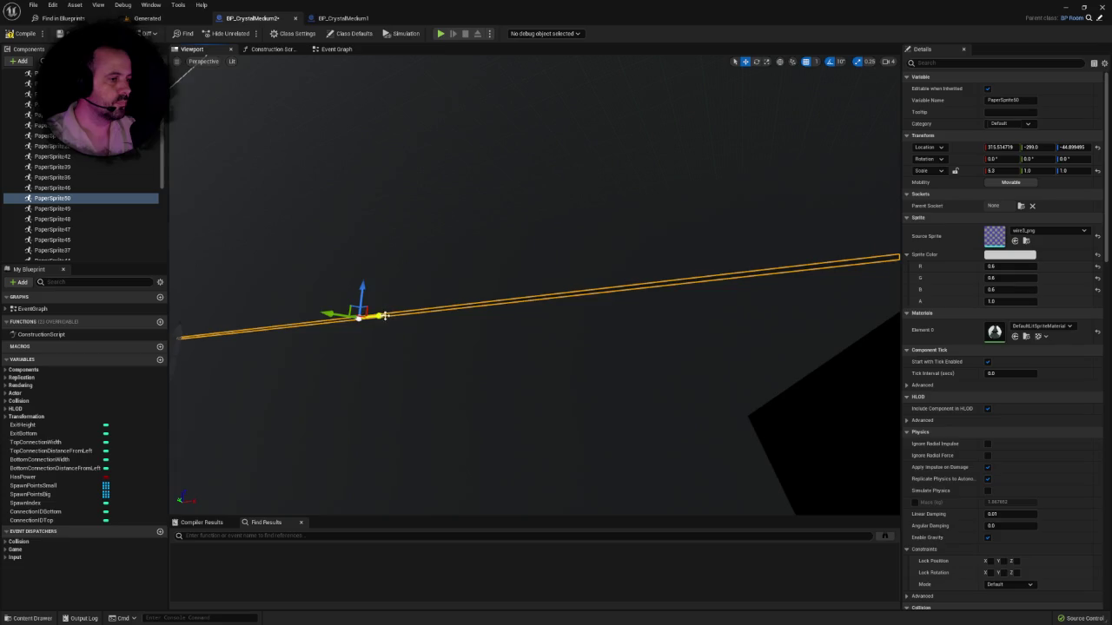
drag(385, 315, 434, 311)
mouse_move(301, 293)
mouse_down()
mouse_move(452, 287)
mouse_move(434, 289)
mouse_up()
mouse_move(367, 317)
mouse_down()
mouse_move(628, 275)
mouse_move(628, 292)
mouse_move(882, 297)
mouse_move(899, 269)
mouse_up()
Step: Duplicate the wire as PaperSprite51 with X scale 5.1, placed beside it near X 307.5, Z -64.9
key(ctrl+d)
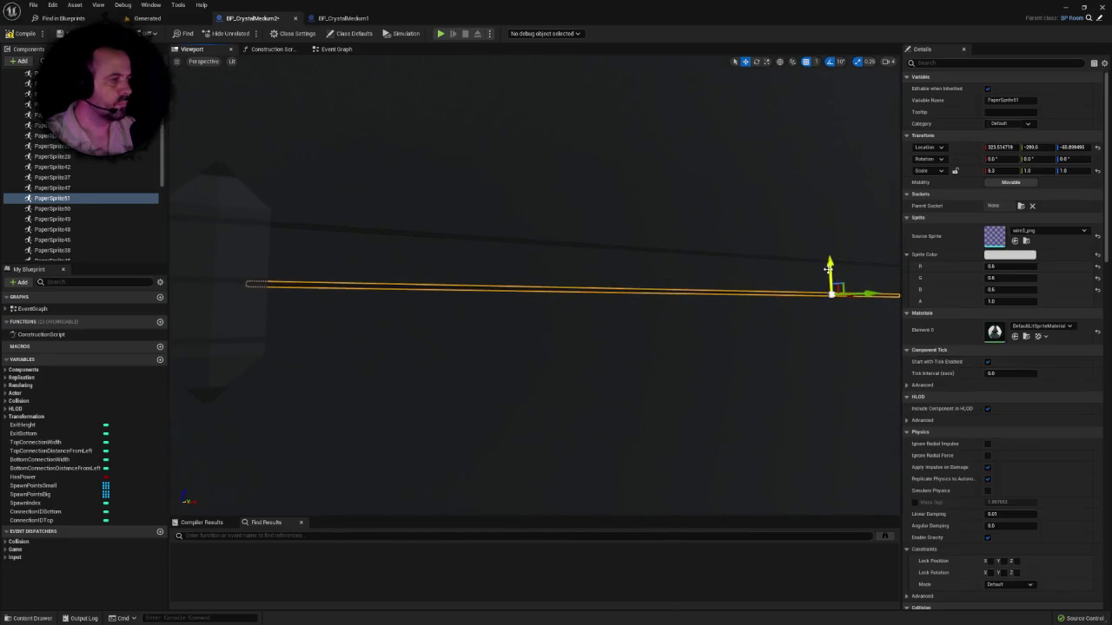
drag(828, 269, 899, 266)
mouse_move(413, 267)
mouse_down()
mouse_move(384, 267)
mouse_move(452, 271)
mouse_move(434, 276)
mouse_up()
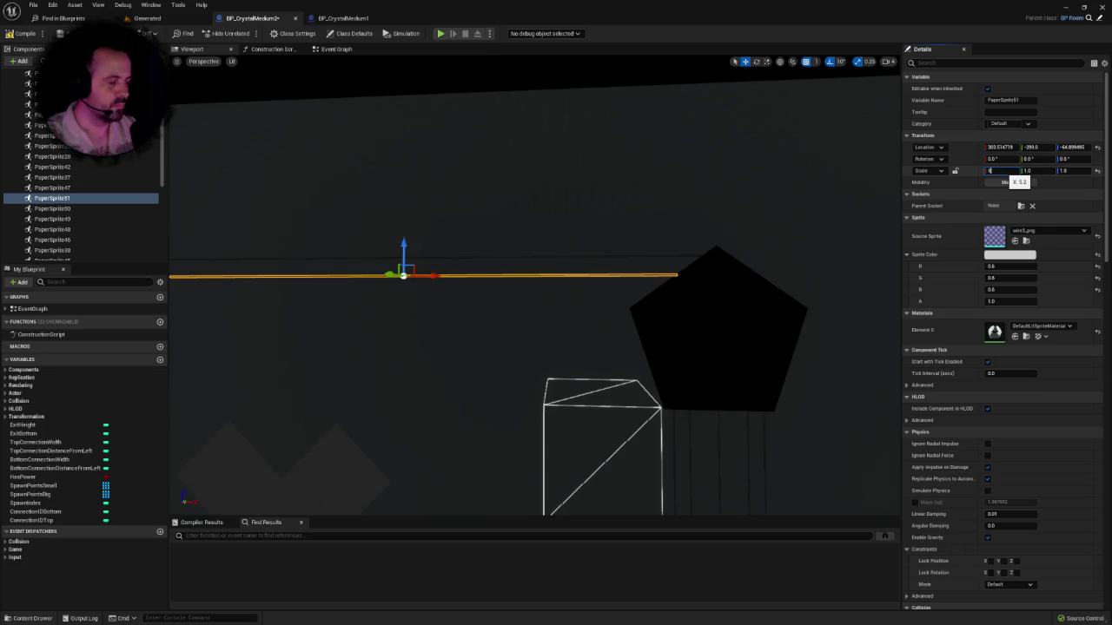
key(Return)
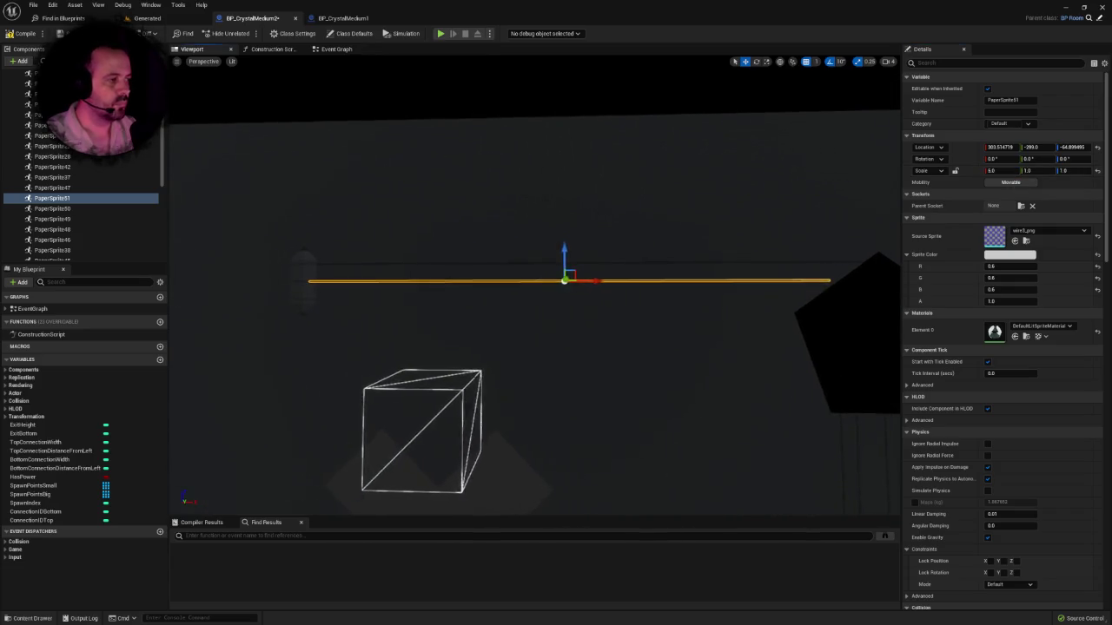
text(5.1)
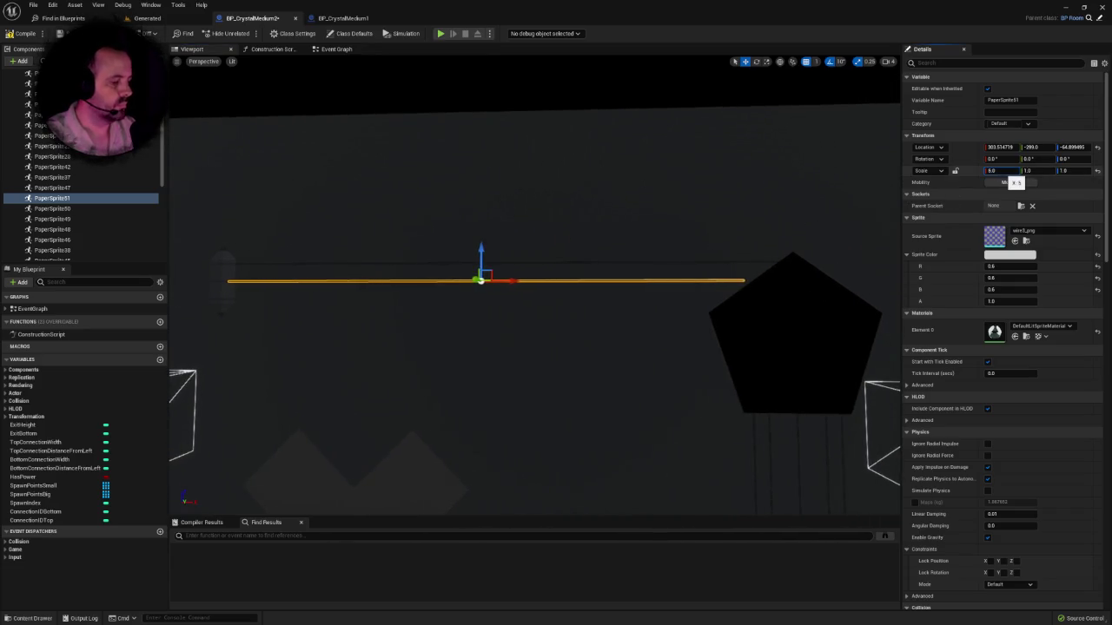
key(Return)
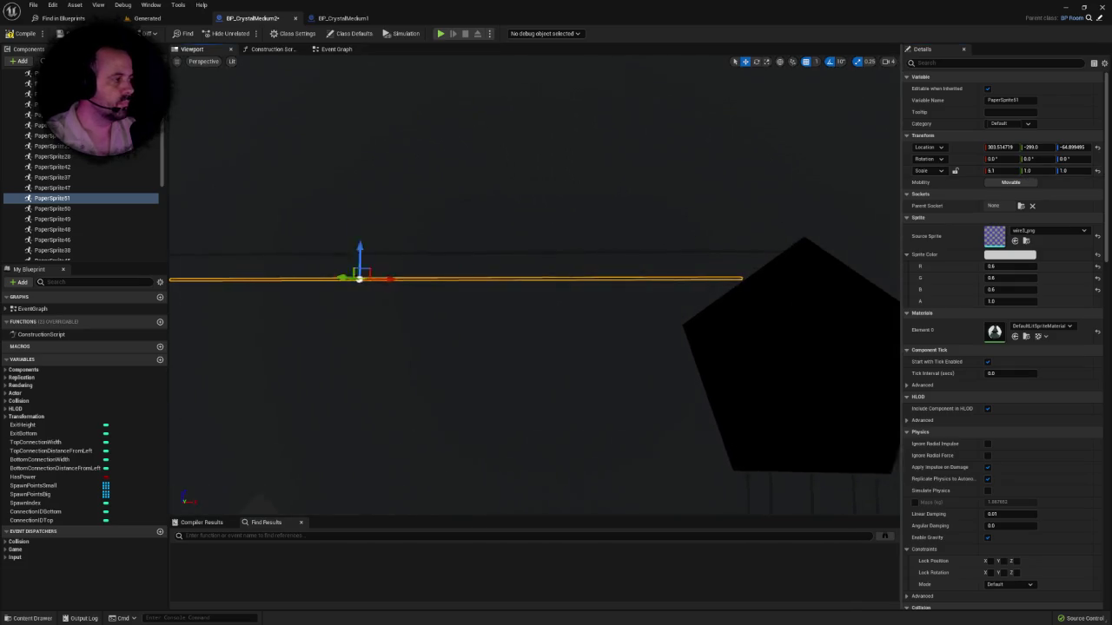
drag(325, 279, 329, 278)
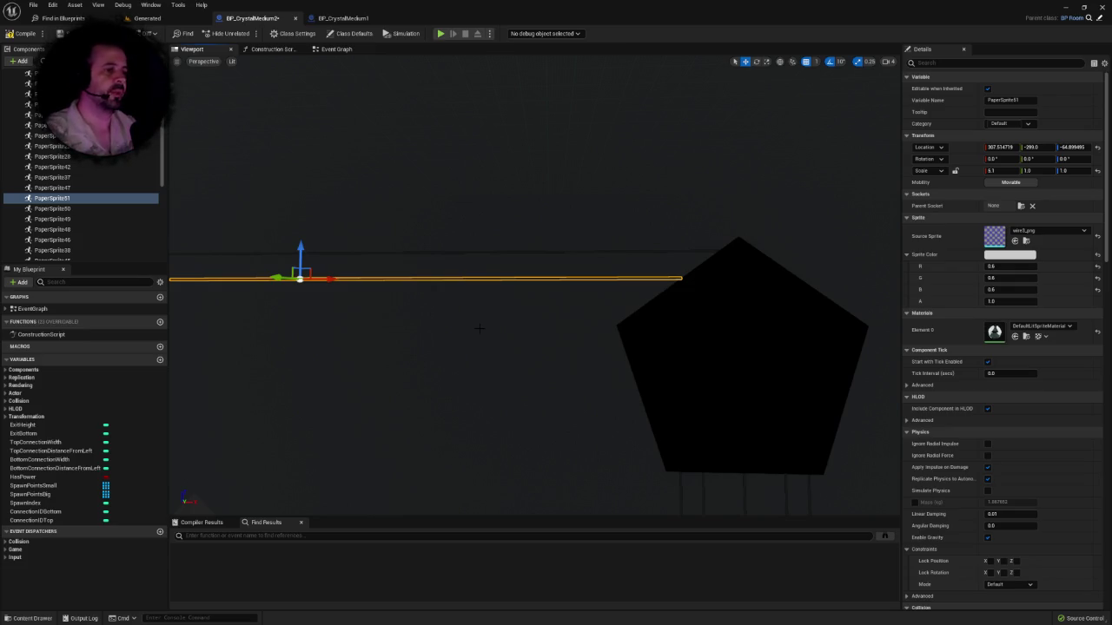
mouse_move(493, 269)
mouse_down()
mouse_move(486, 287)
mouse_move(499, 261)
mouse_move(491, 277)
mouse_move(512, 261)
mouse_move(550, 283)
mouse_up()
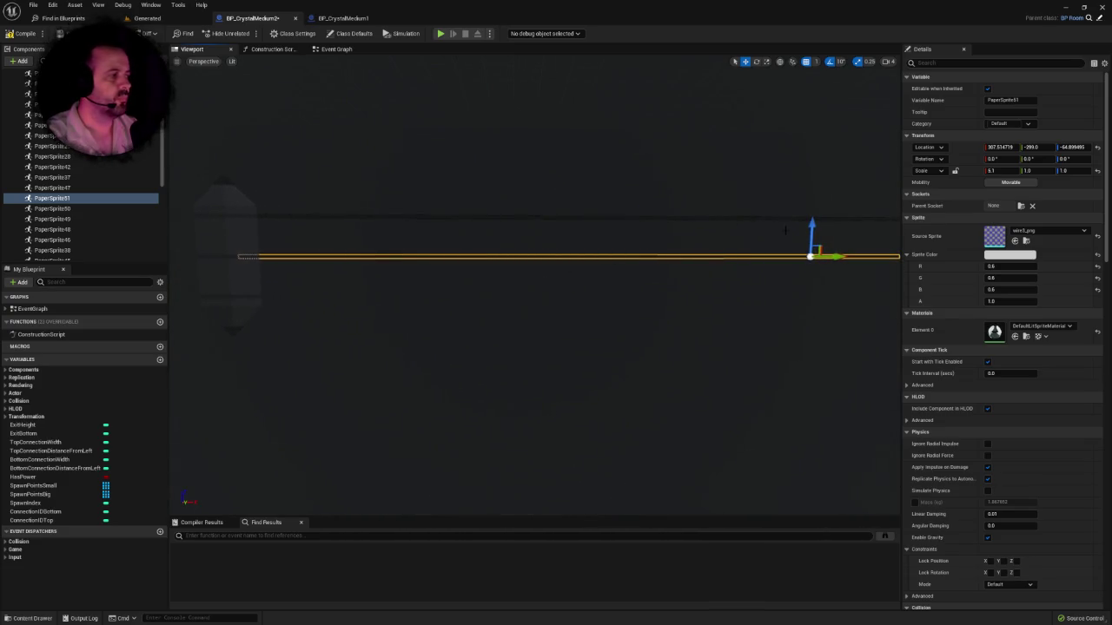
Step: Duplicate the wire again as PaperSprite52 and lower it below the previous line to Z -84.9
key(ctrl+d)
drag(813, 224, 814, 262)
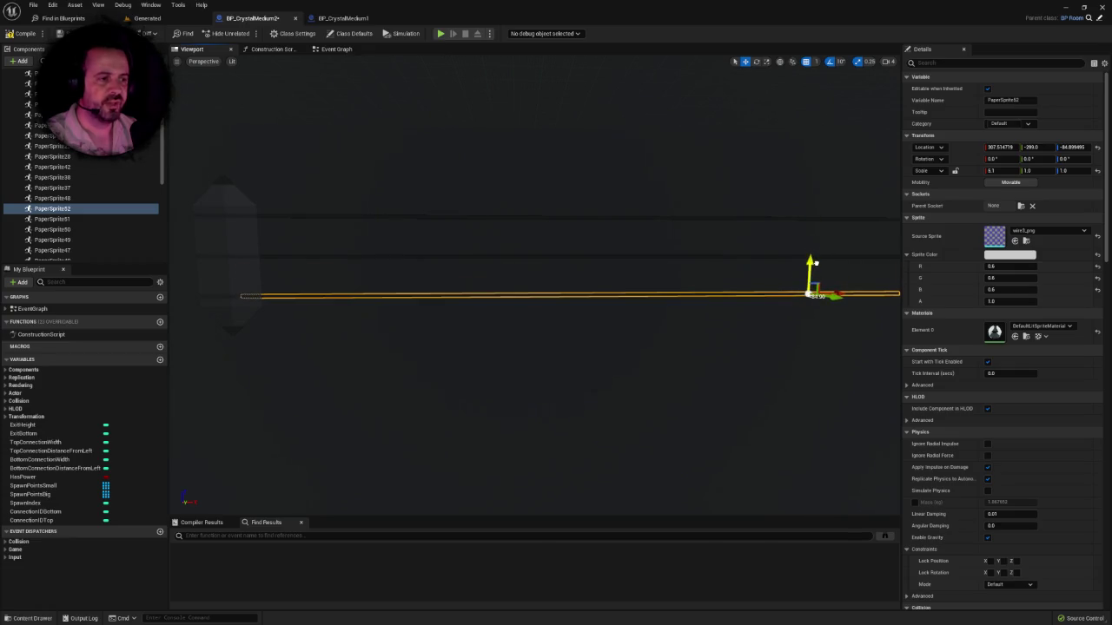
key(f)
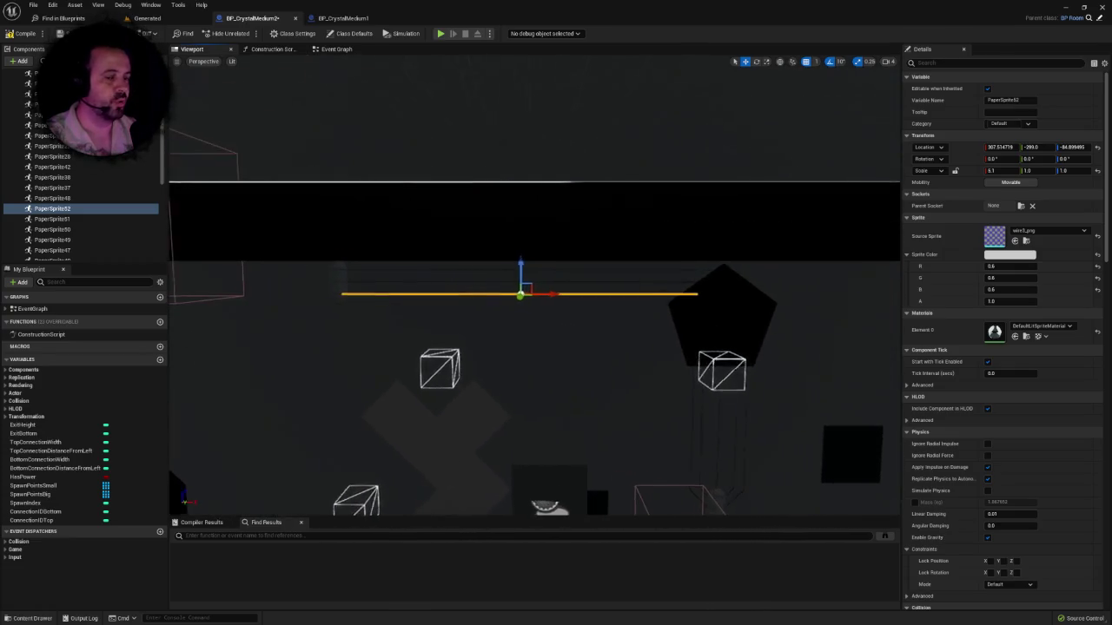
mouse_move(534, 347)
mouse_down()
mouse_move(521, 348)
mouse_move(556, 343)
mouse_move(512, 356)
mouse_move(539, 347)
mouse_move(504, 343)
mouse_move(565, 343)
mouse_move(521, 347)
mouse_up()
mouse_move(535, 347)
mouse_down()
mouse_move(512, 356)
mouse_move(521, 352)
mouse_move(499, 352)
mouse_move(519, 343)
mouse_move(490, 343)
mouse_up()
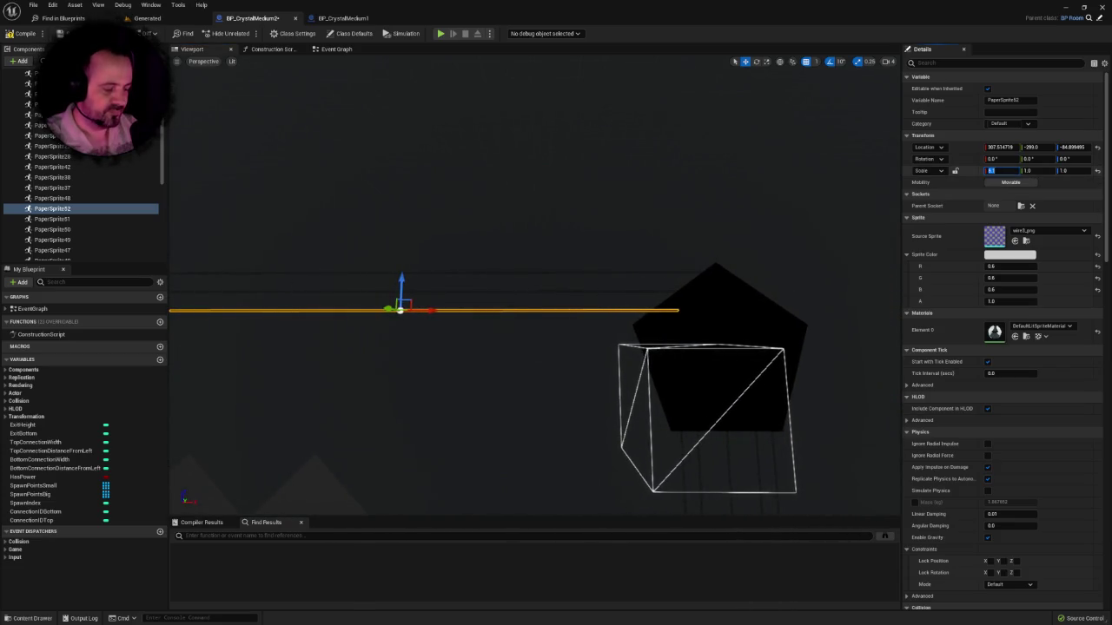
drag(669, 231, 531, 243)
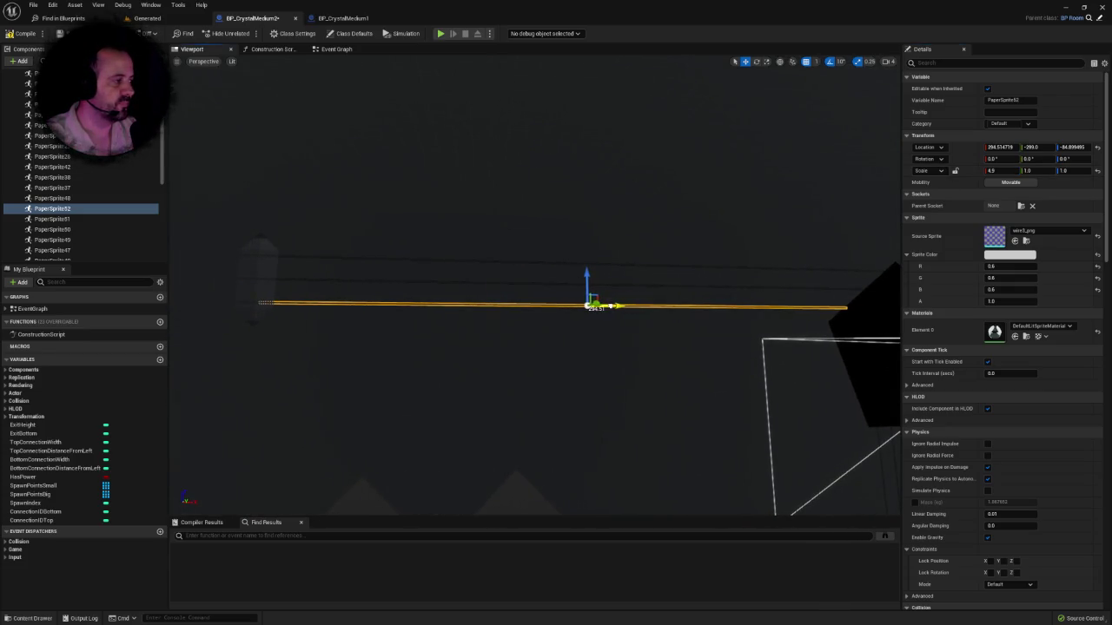
drag(534, 286, 482, 287)
key(f)
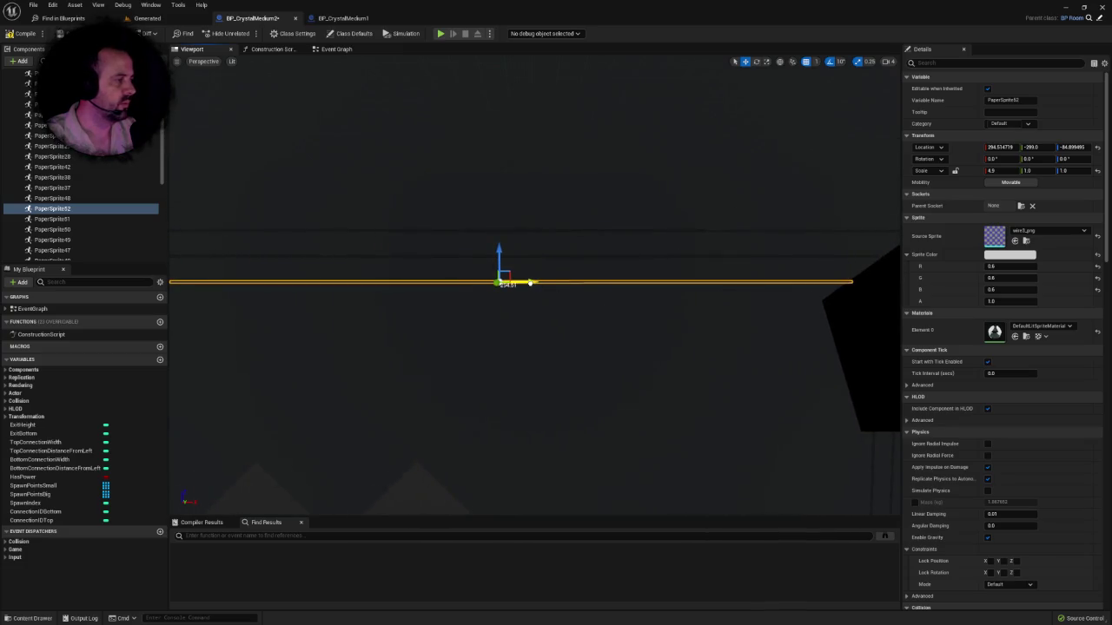
drag(534, 284, 514, 284)
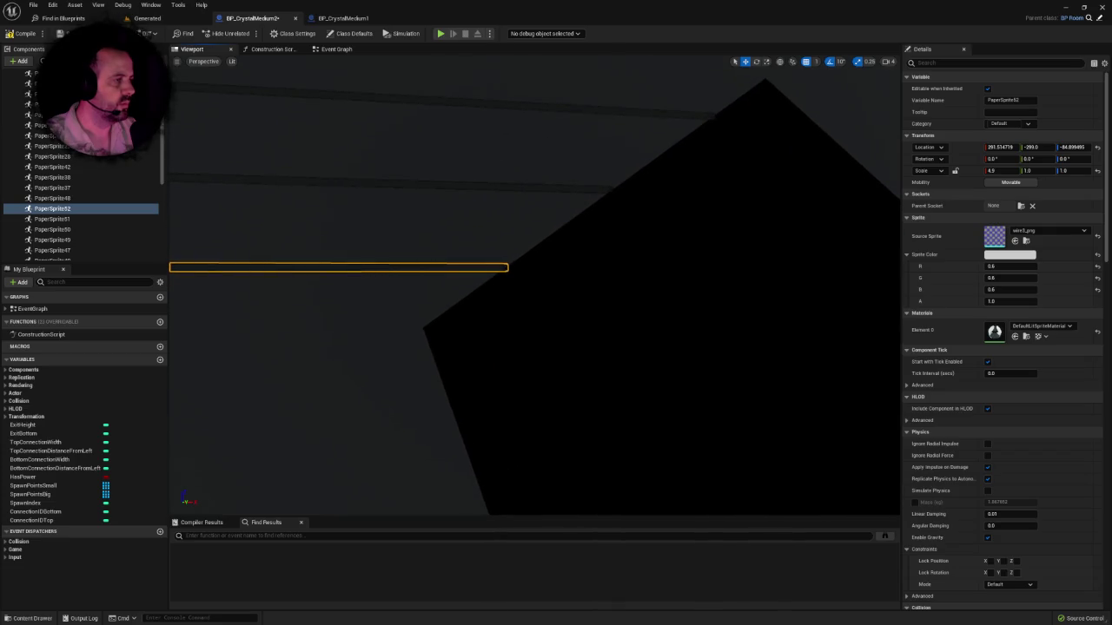
scroll(534, 285, down, 5)
Step: Slide the crystal right along the wire and set its Source Sprite to crystal-small_png
key(f)
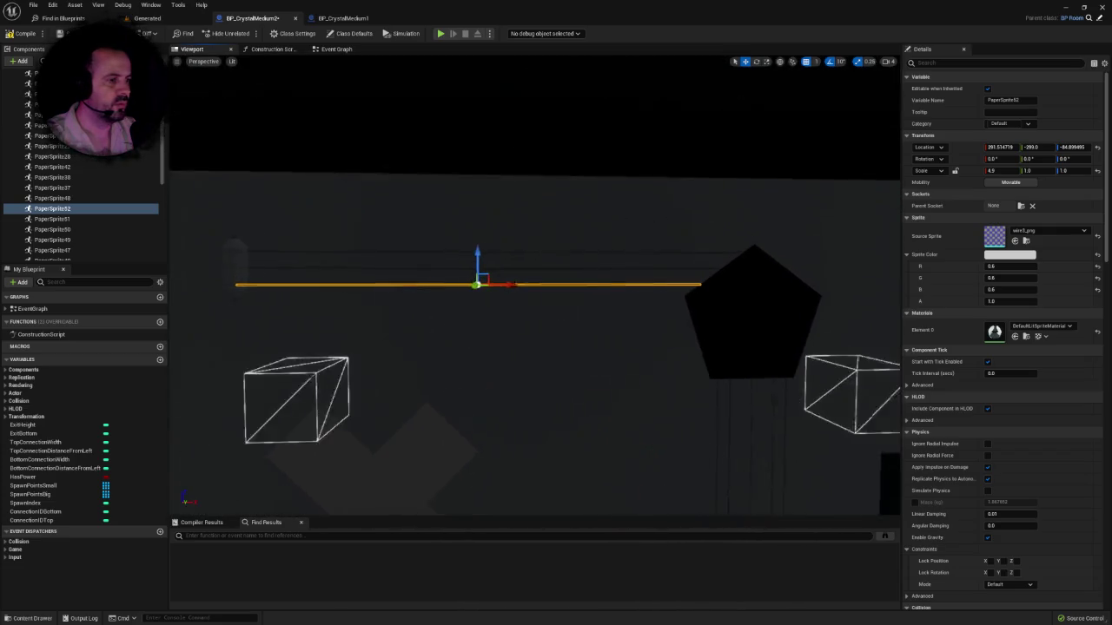
click(218, 270)
drag(255, 275, 454, 281)
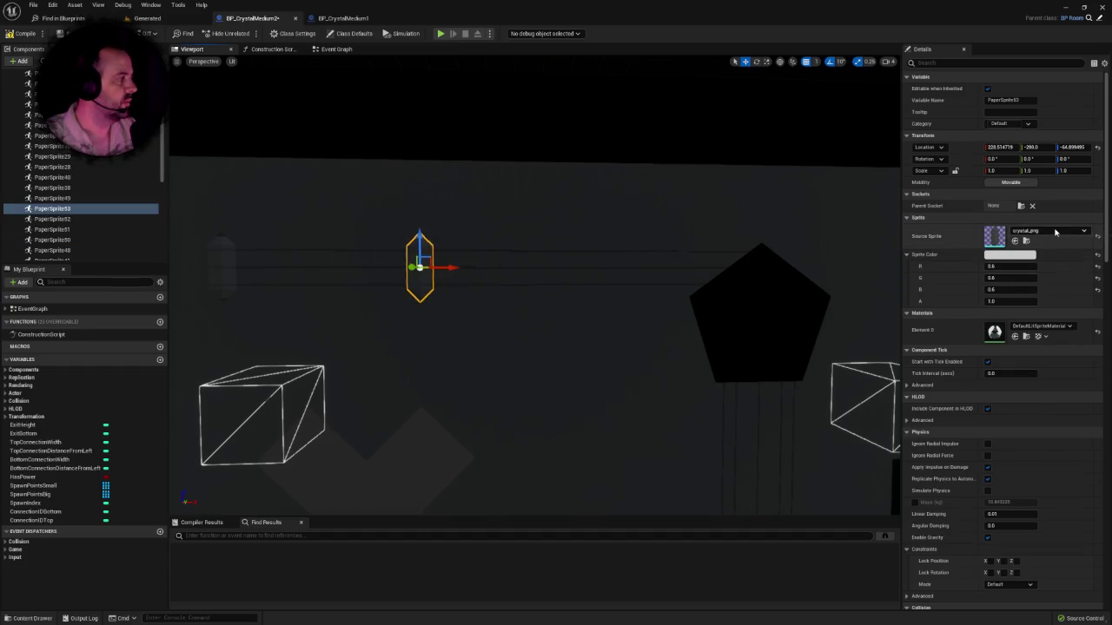
click(1055, 231)
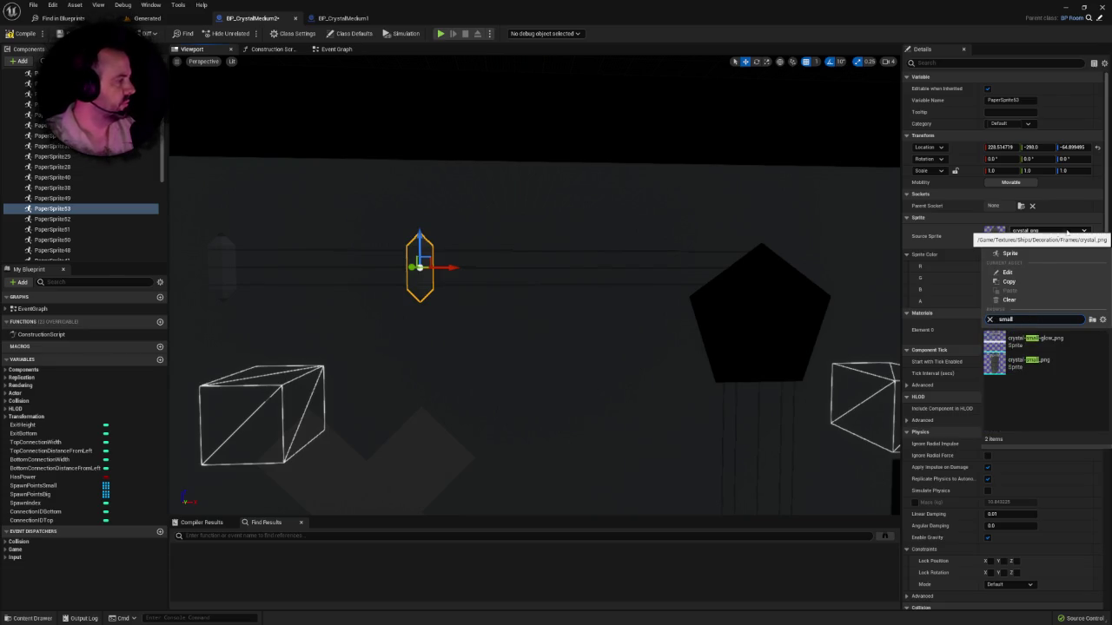
click(1029, 363)
Step: Add a second small crystal, PaperSprite54, further right along the wire near X 500.5
drag(539, 262, 507, 262)
drag(397, 219, 405, 234)
scroll(439, 206, down, 5)
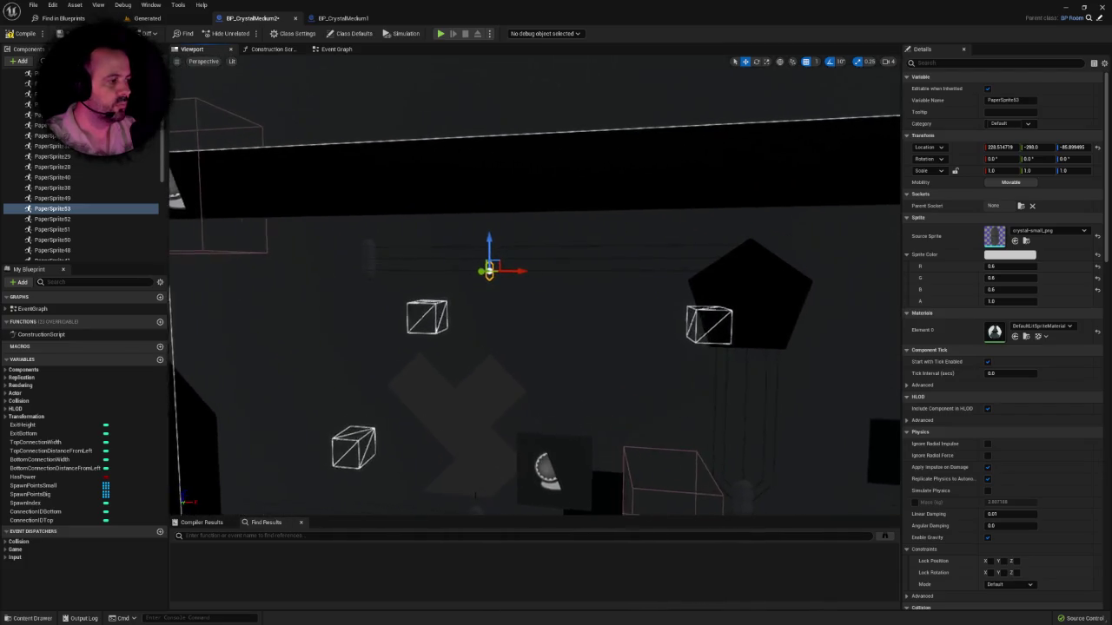
drag(522, 282, 689, 284)
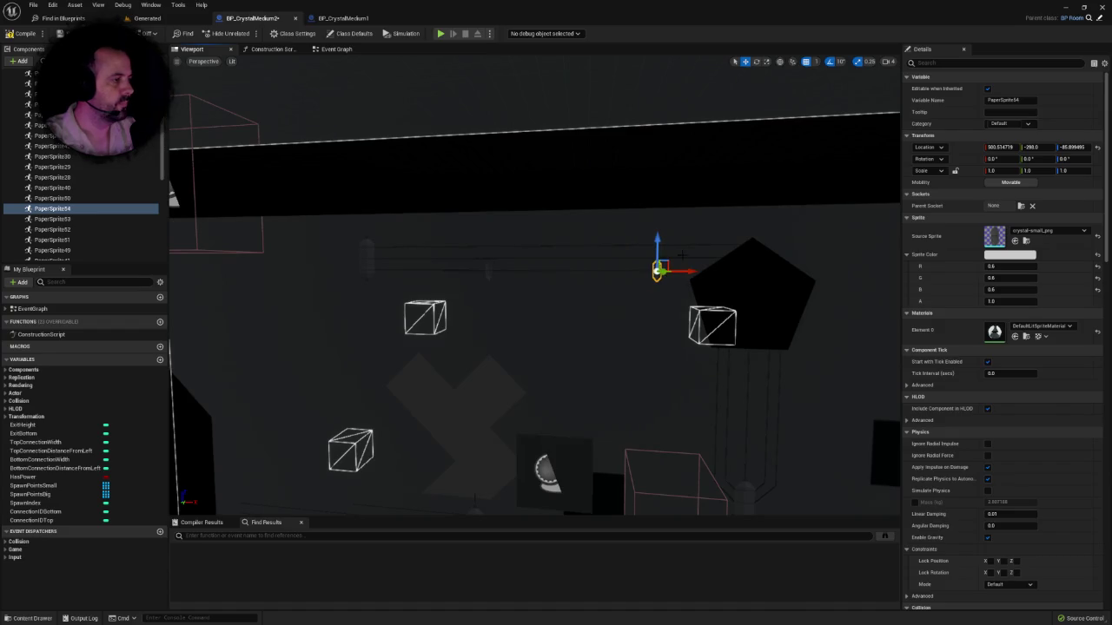
key(f)
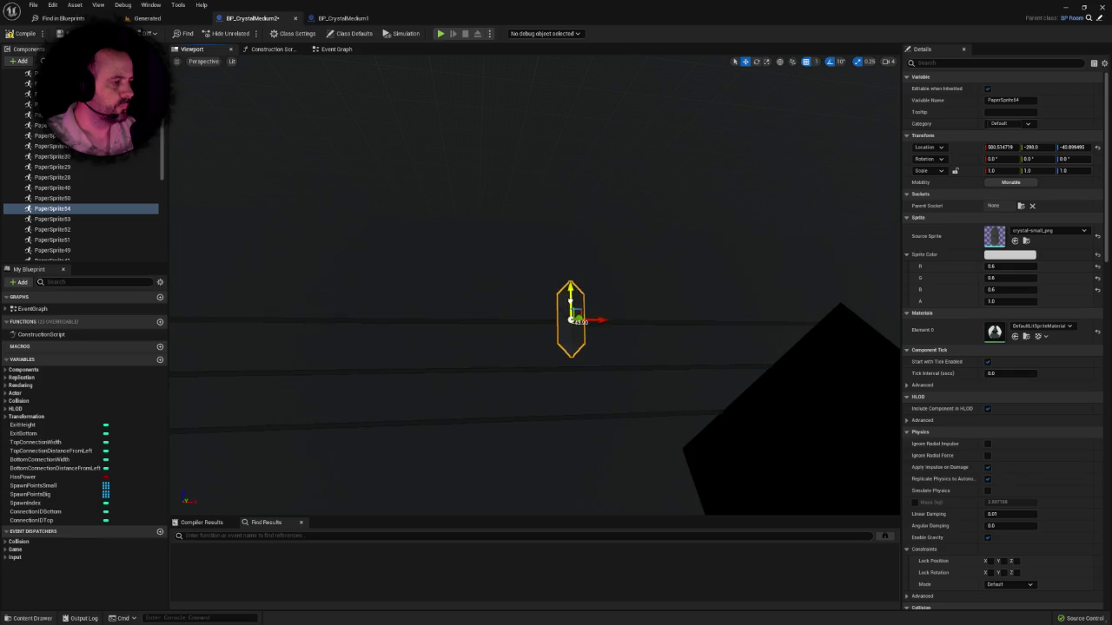
scroll(534, 287, down, 5)
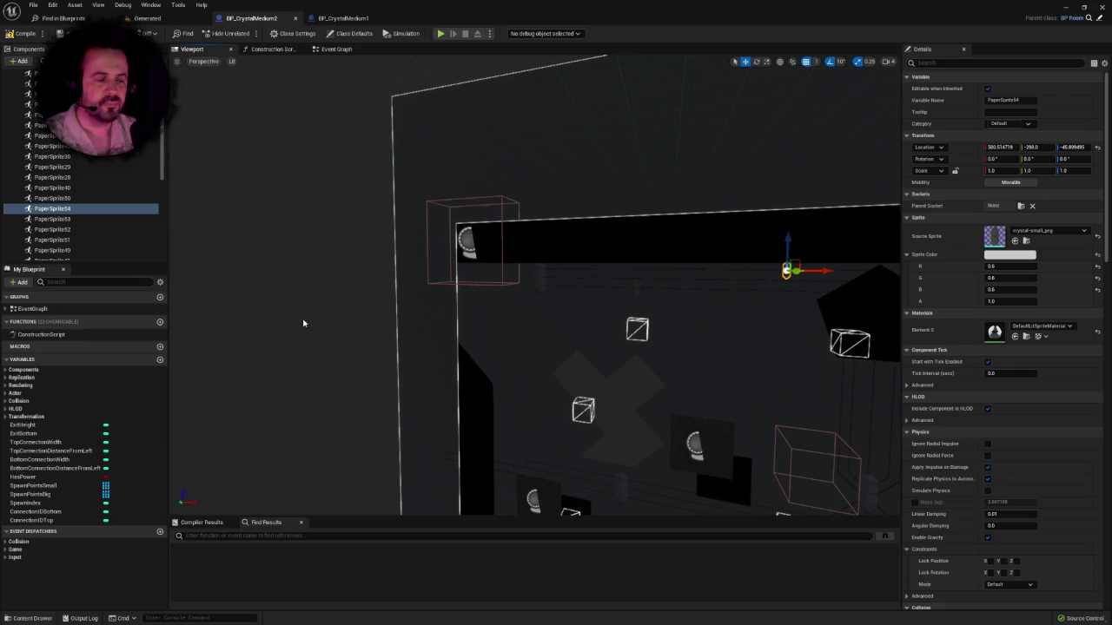
scroll(531, 312, up, 5)
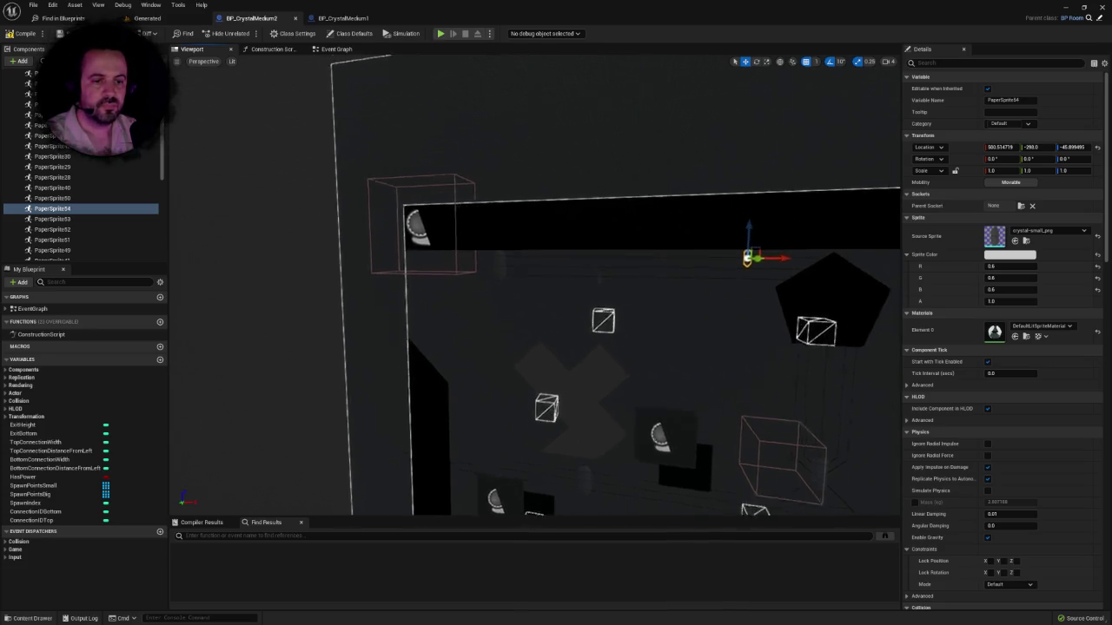
scroll(530, 312, up, 6)
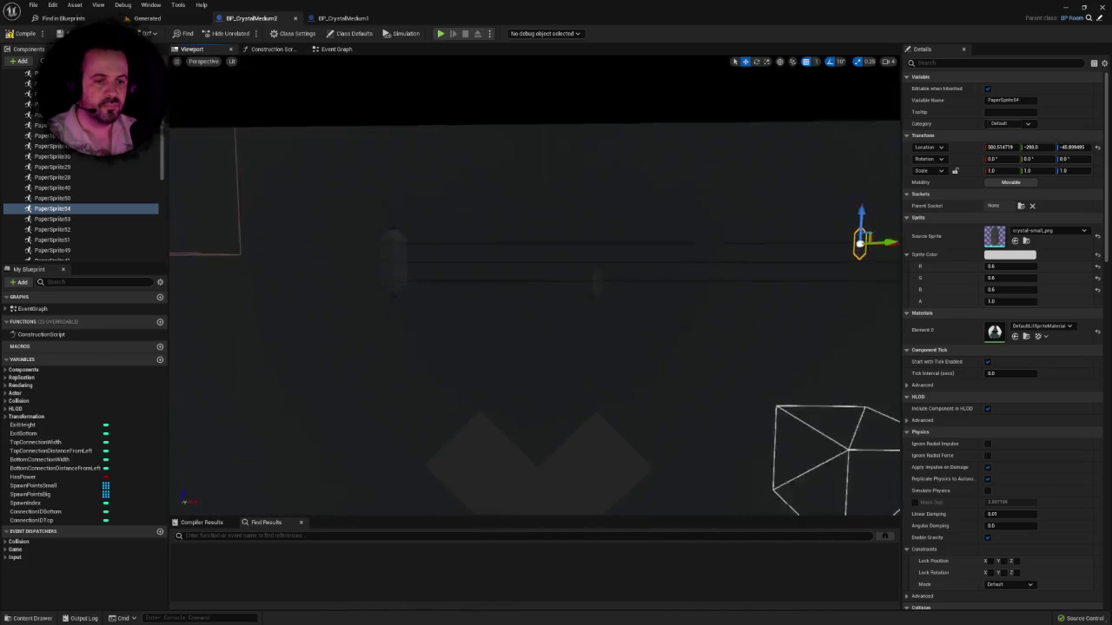
scroll(535, 284, down, 5)
scroll(534, 284, up, 6)
scroll(534, 284, down, 5)
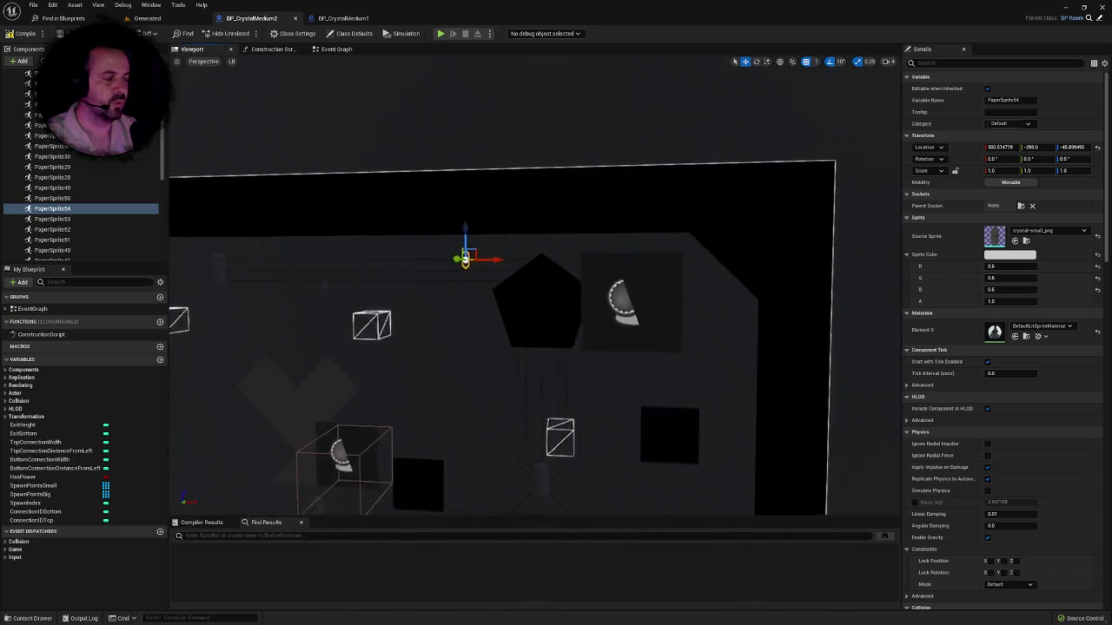
scroll(534, 284, up, 6)
scroll(531, 316, down, 5)
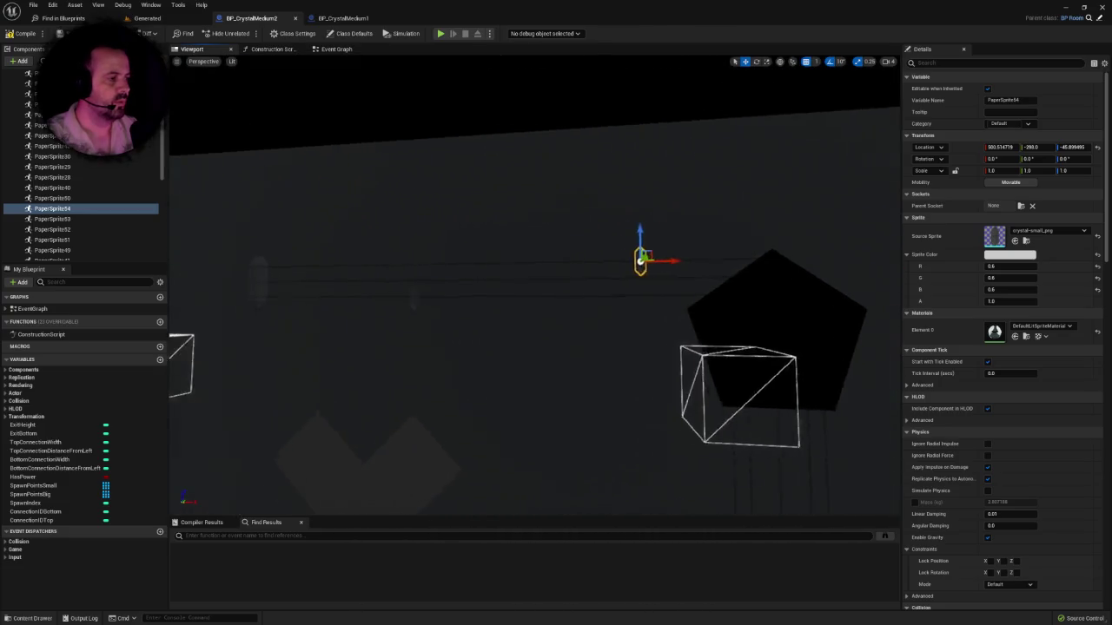
scroll(531, 317, up, 2)
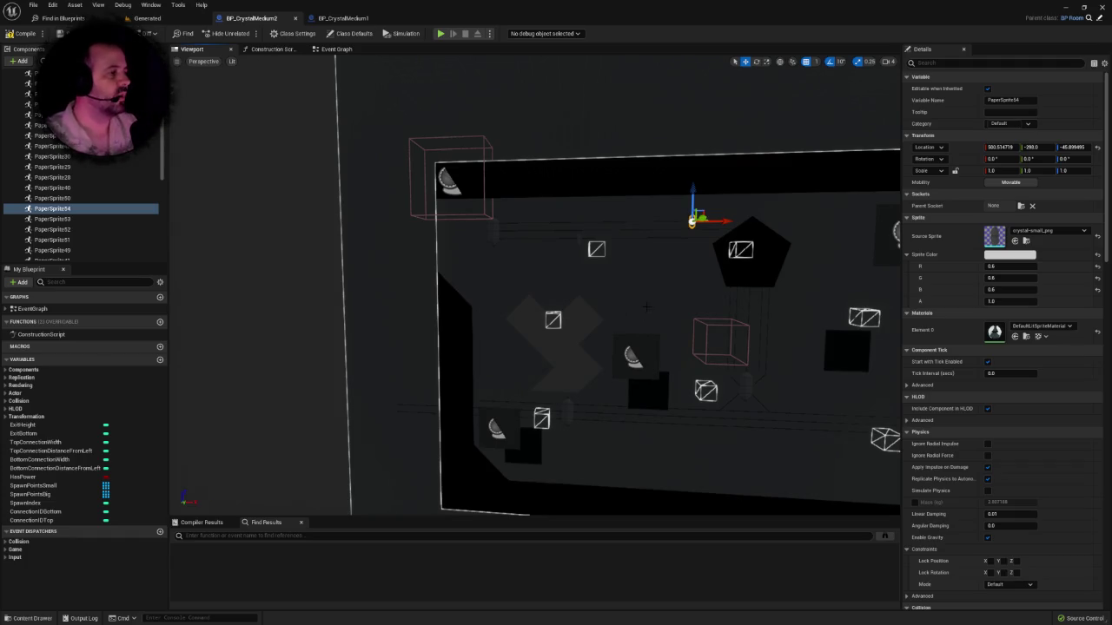
scroll(534, 284, up, 8)
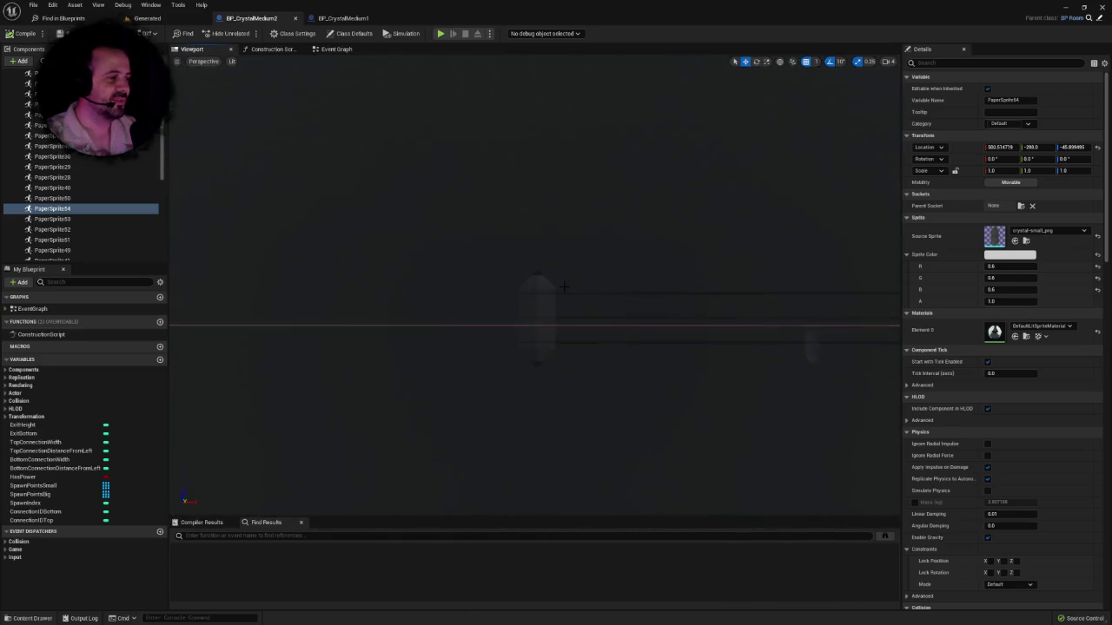
Step: Copy the long wire left and down into stacked horizontal wires with X scale 2.0
click(571, 293)
key(f)
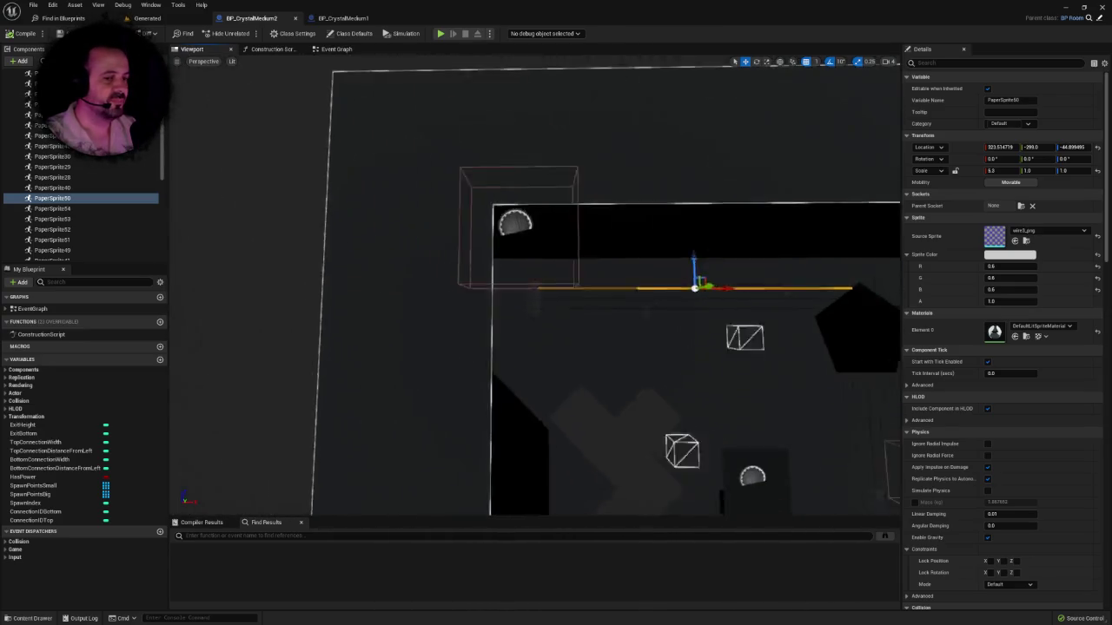
scroll(605, 296, up, 5)
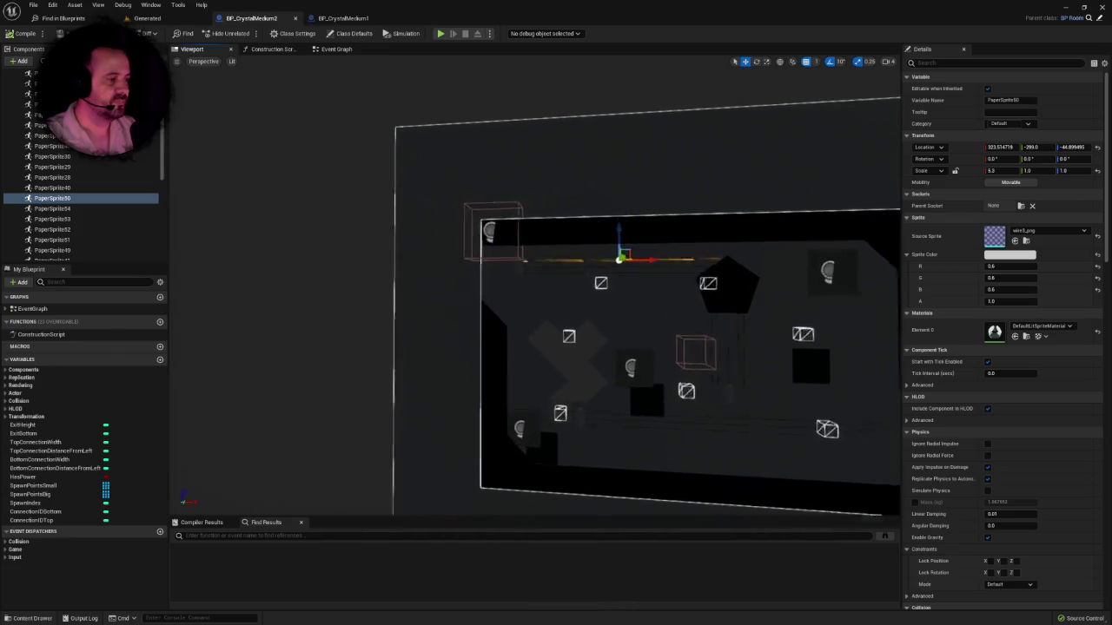
drag(696, 252, 435, 255)
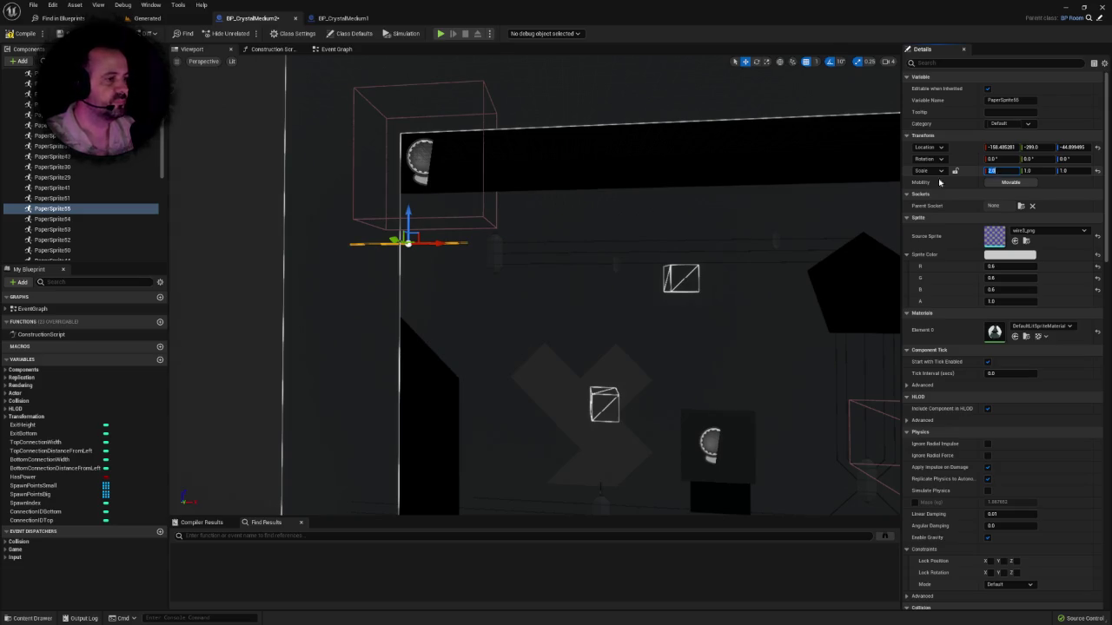
key(Return)
key(f)
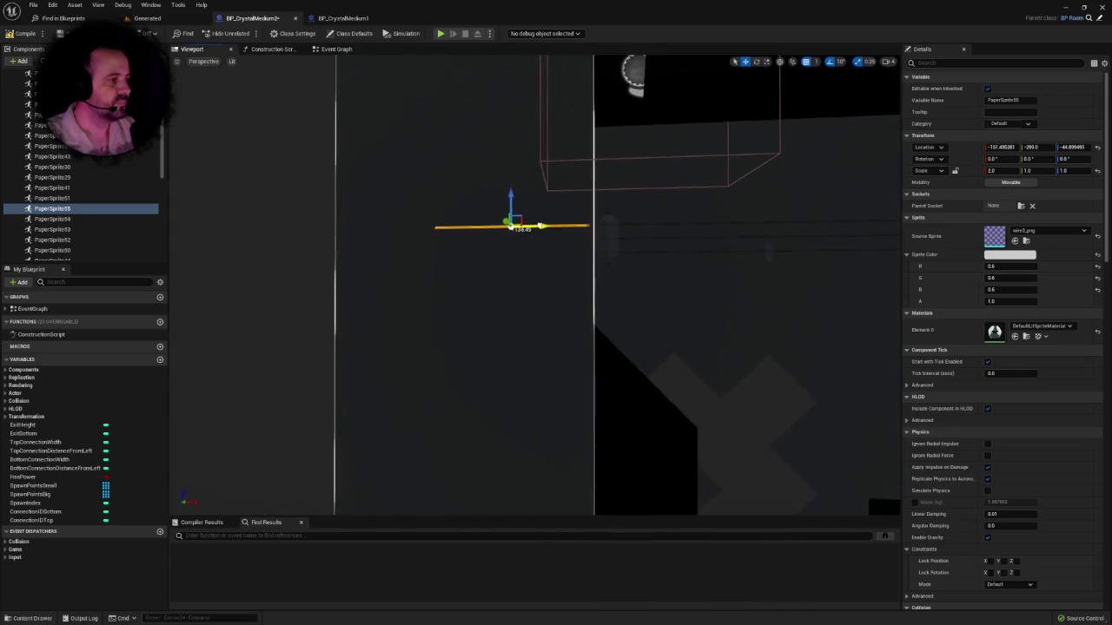
drag(525, 197, 525, 208)
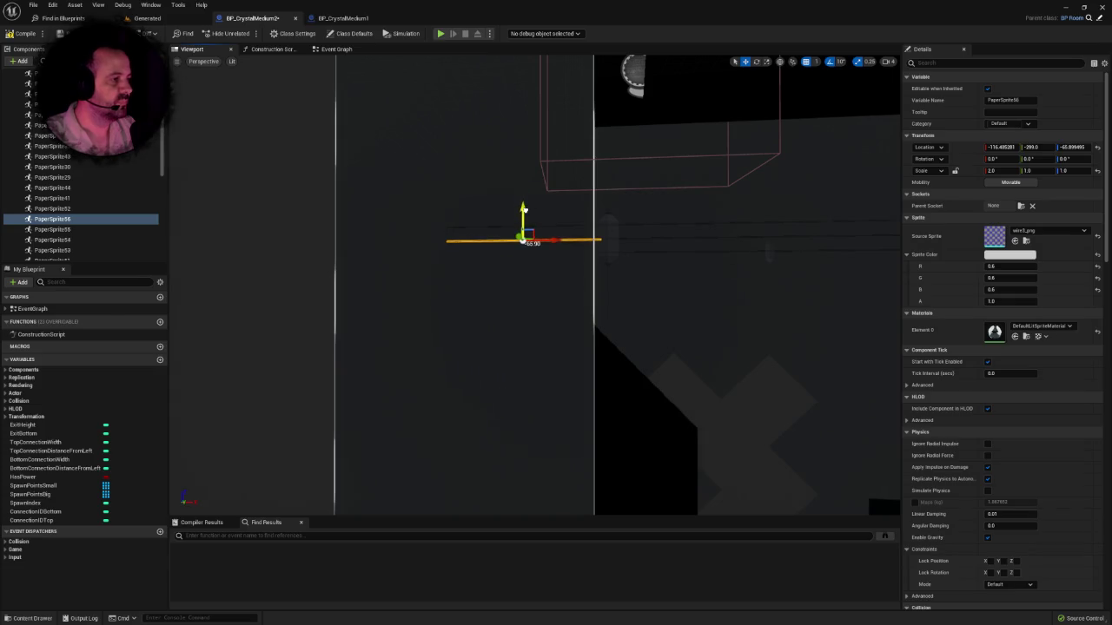
scroll(524, 209, up, 3)
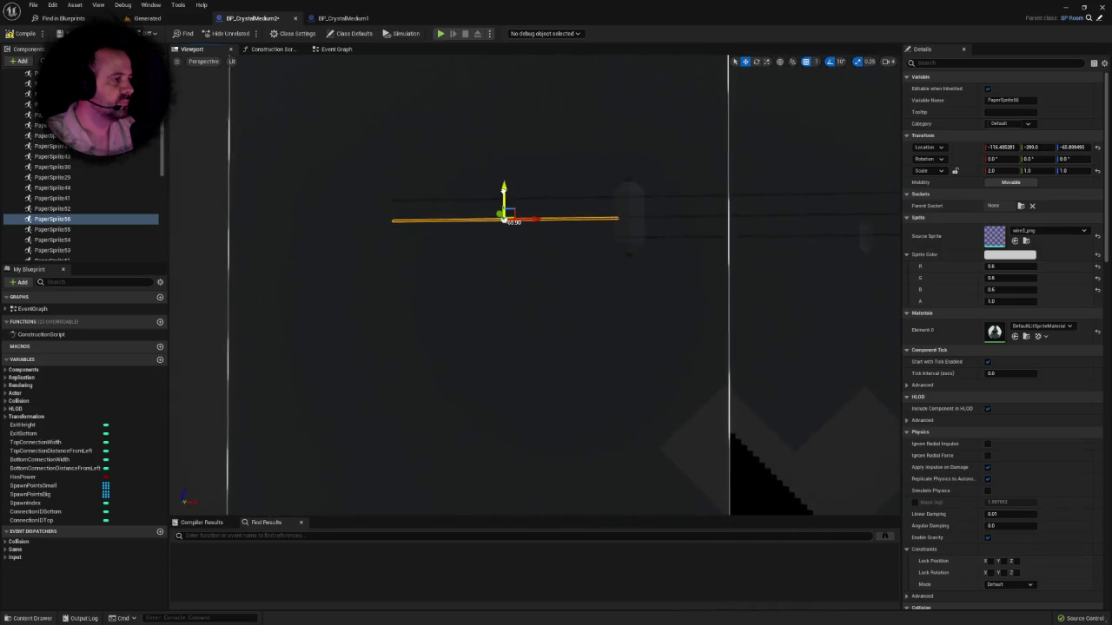
drag(513, 188, 512, 209)
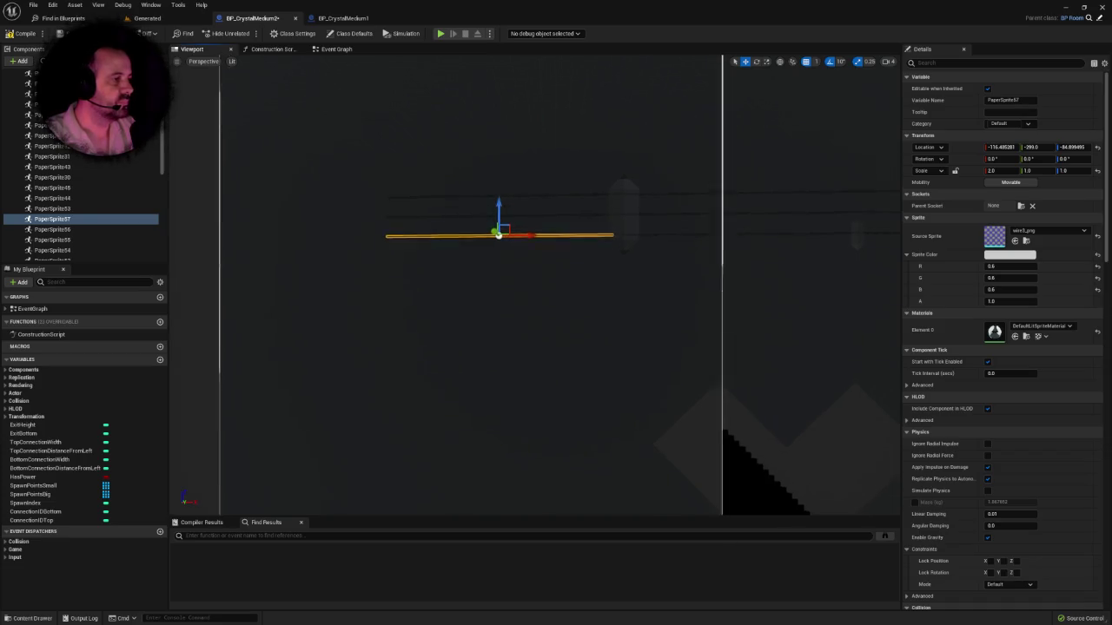
scroll(508, 209, down, 5)
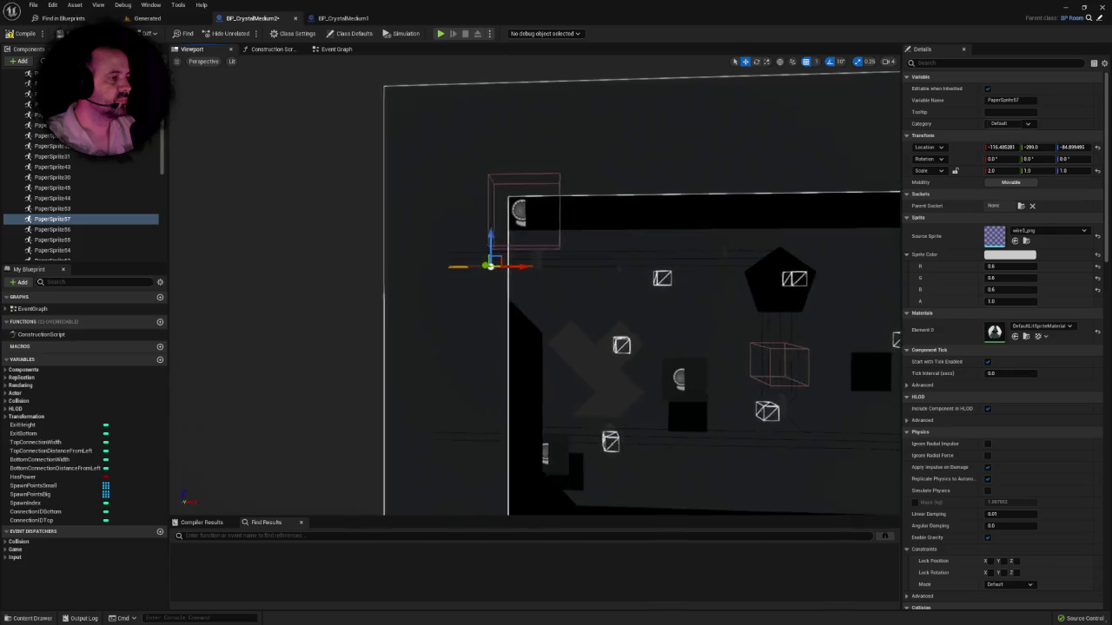
Step: Duplicate another wire sprite near the half-circle as the upright copy PaperSprite58
mouse_move(539, 286)
mouse_down()
mouse_move(608, 252)
mouse_move(544, 291)
mouse_move(678, 258)
mouse_move(701, 223)
mouse_move(269, 260)
mouse_move(647, 275)
mouse_move(571, 276)
mouse_move(582, 278)
mouse_move(615, 381)
mouse_move(504, 410)
mouse_up()
click(544, 291)
click(702, 224)
key(ctrl+d)
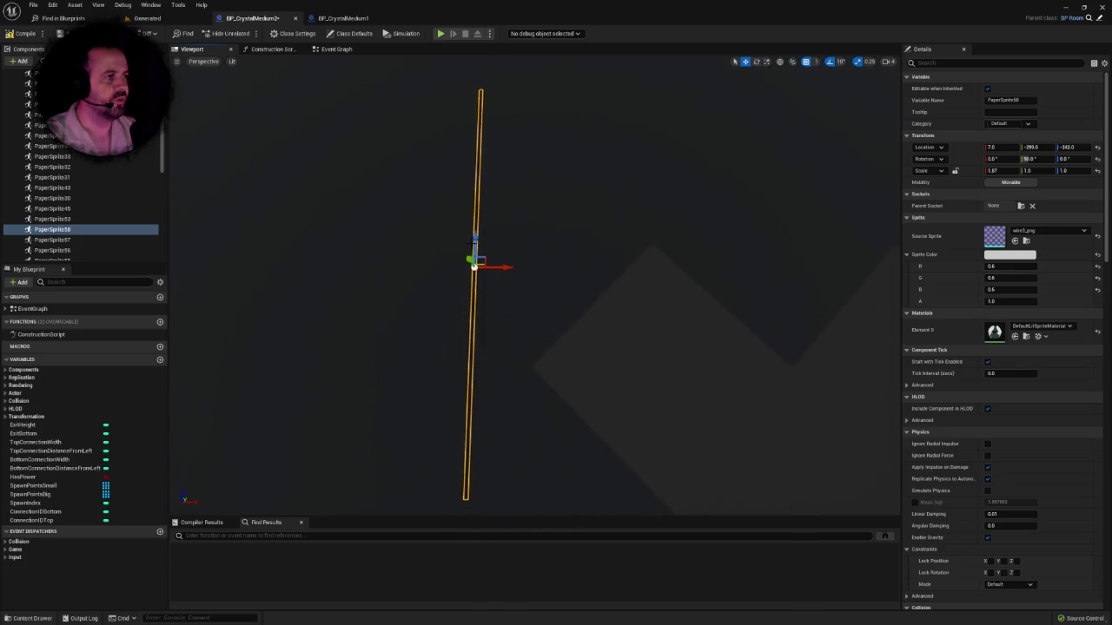
Step: Inspect the lengthened upright wire PaperSprite58, then paste a new horizontal wire copy, PaperSprite59
drag(475, 217, 475, 234)
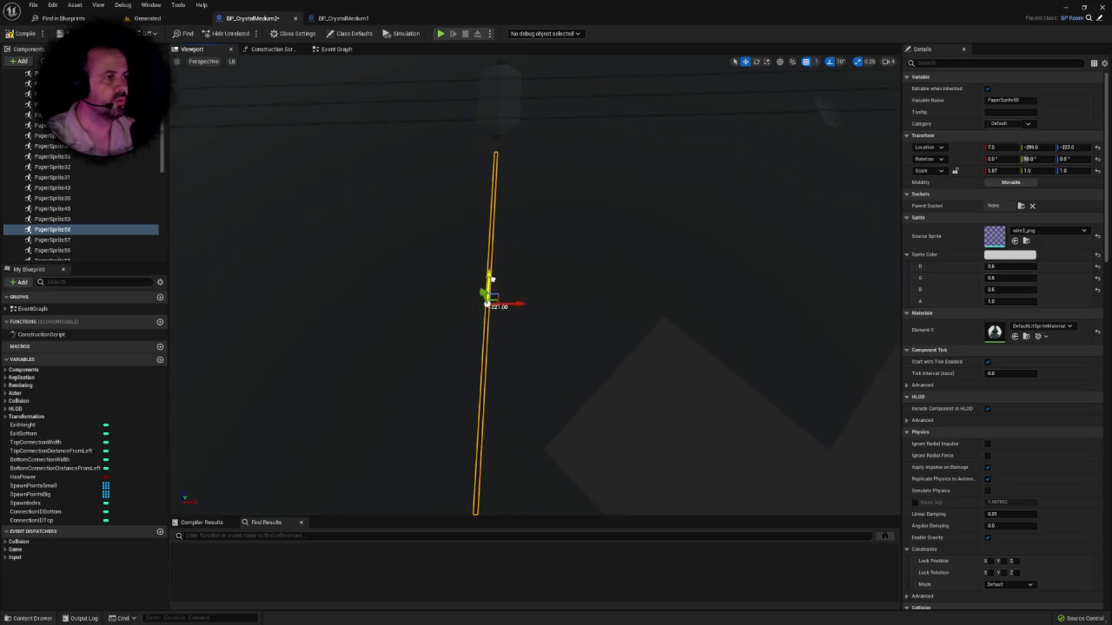
mouse_move(475, 234)
mouse_down()
mouse_move(458, 247)
mouse_move(565, 411)
mouse_up()
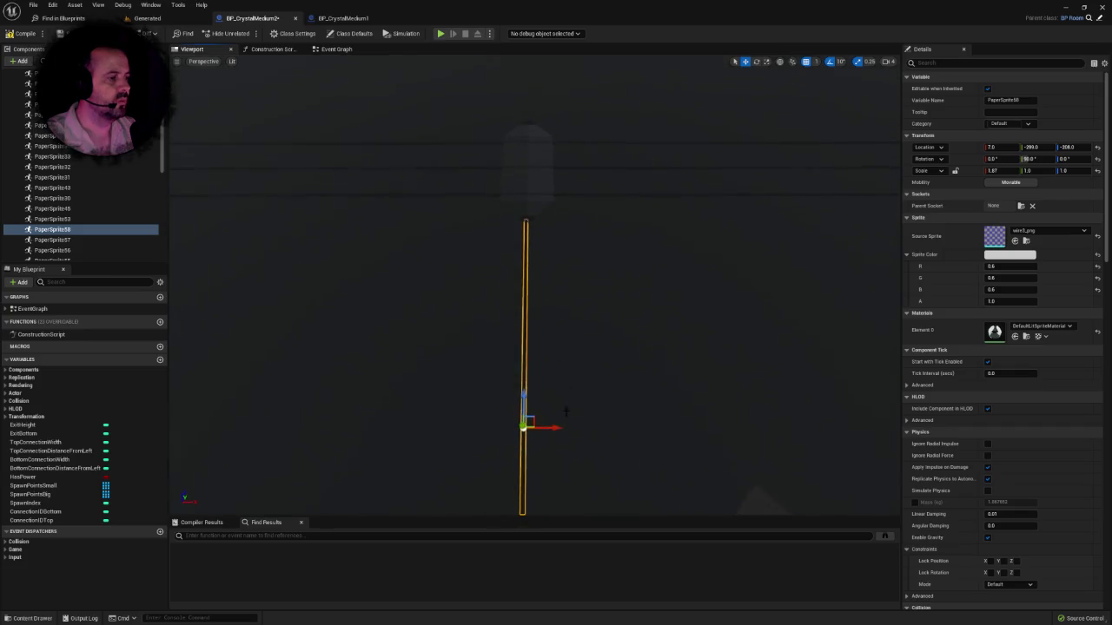
drag(613, 373, 623, 355)
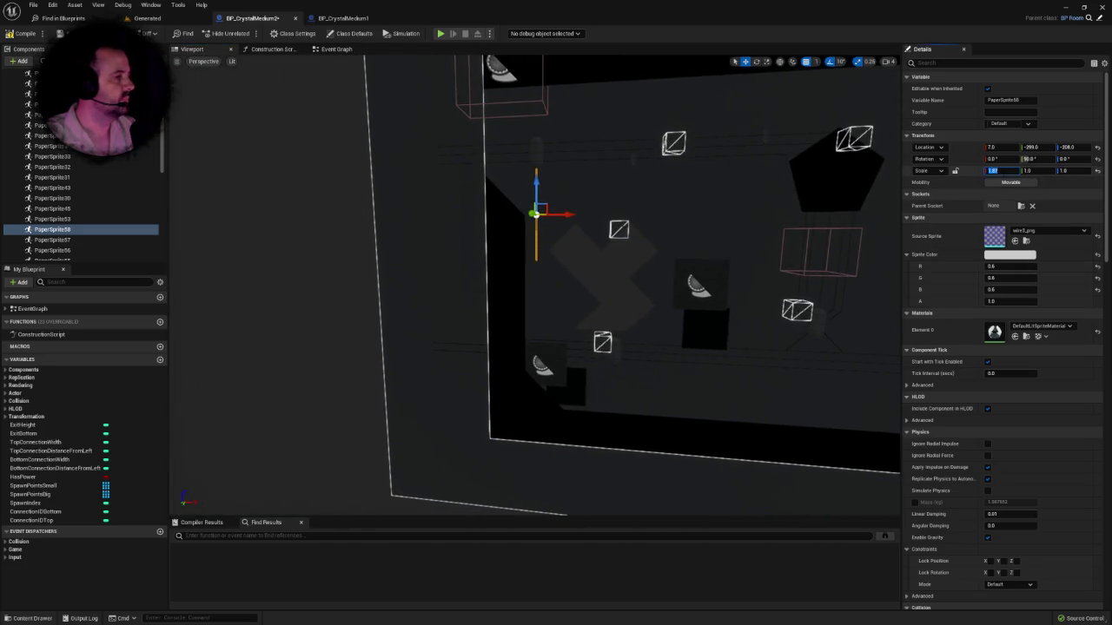
drag(608, 365, 608, 337)
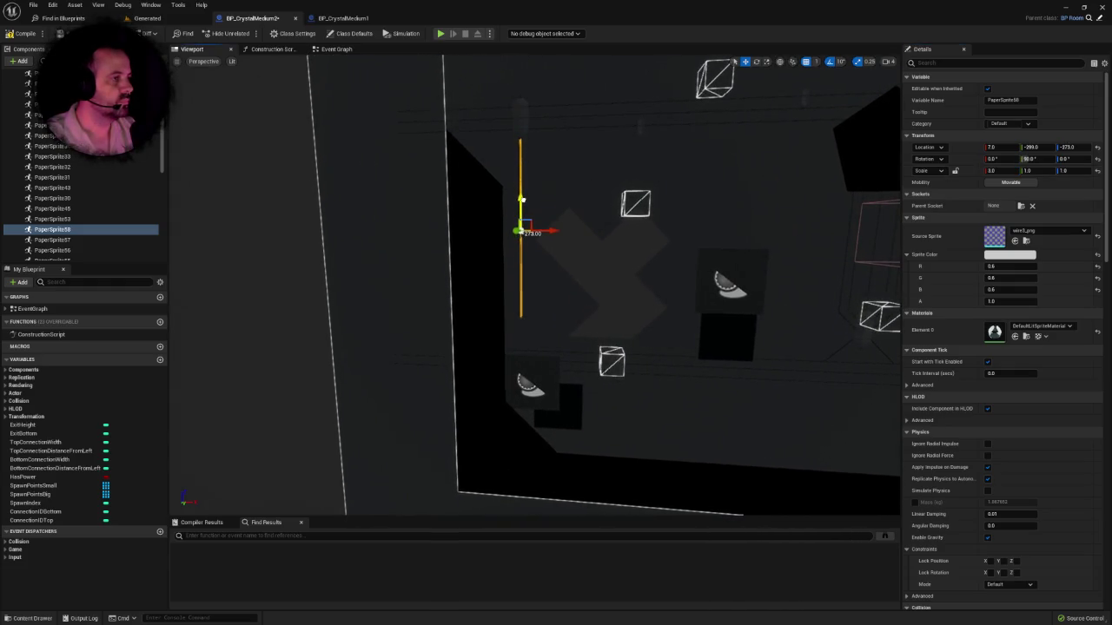
mouse_move(528, 201)
mouse_down()
mouse_move(638, 228)
mouse_move(591, 262)
mouse_up()
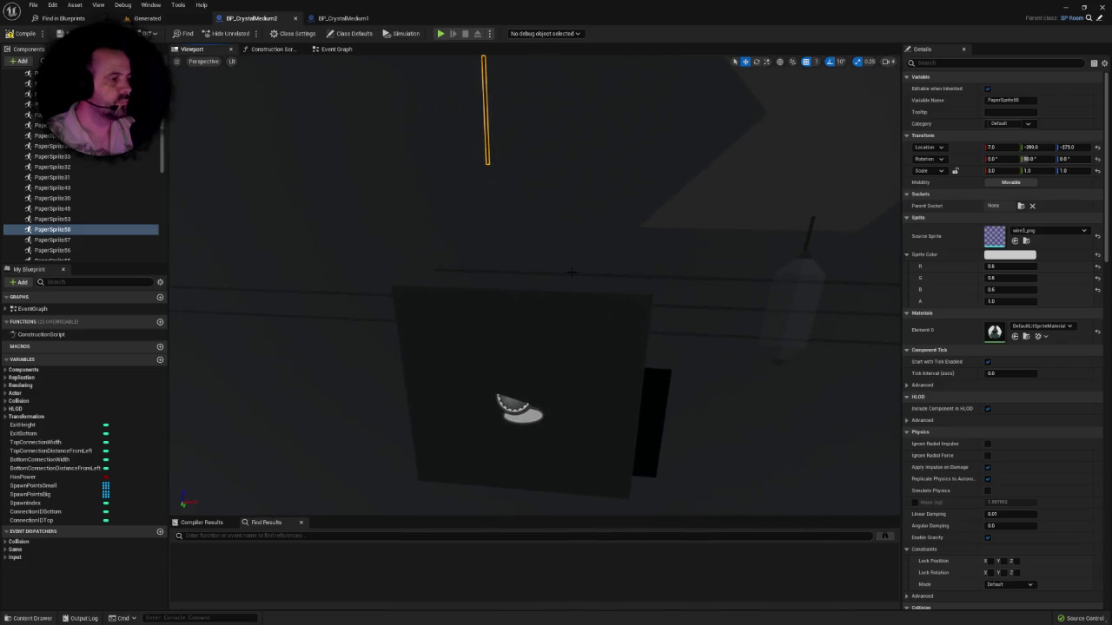
key(ctrl+v)
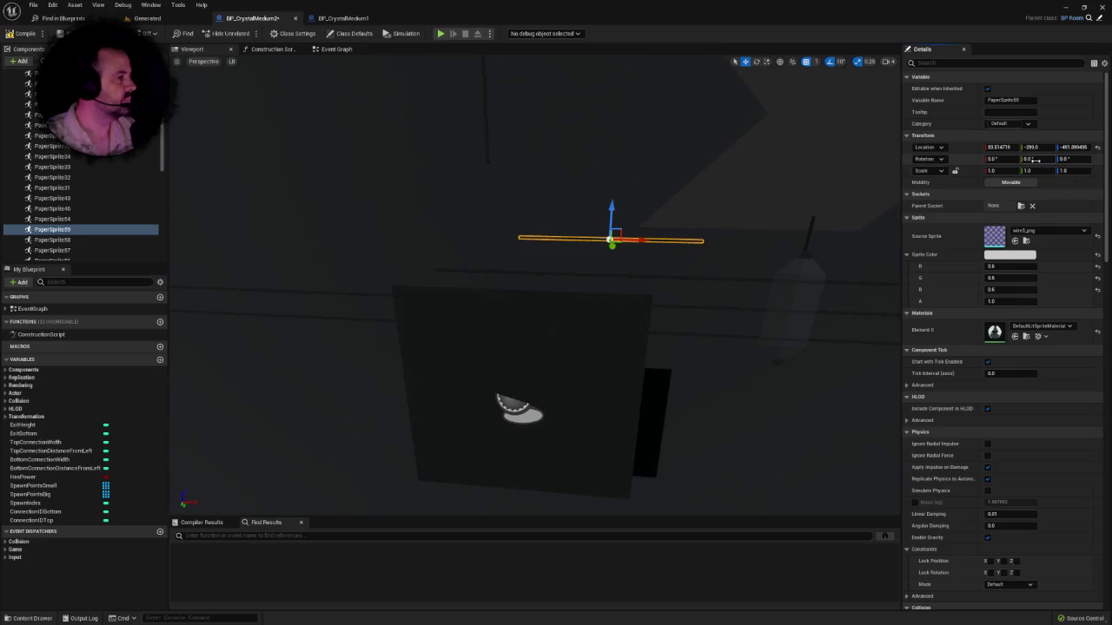
Step: Tilt the wire sprite to a 315° diagonal, then slide it left and up
key(Return)
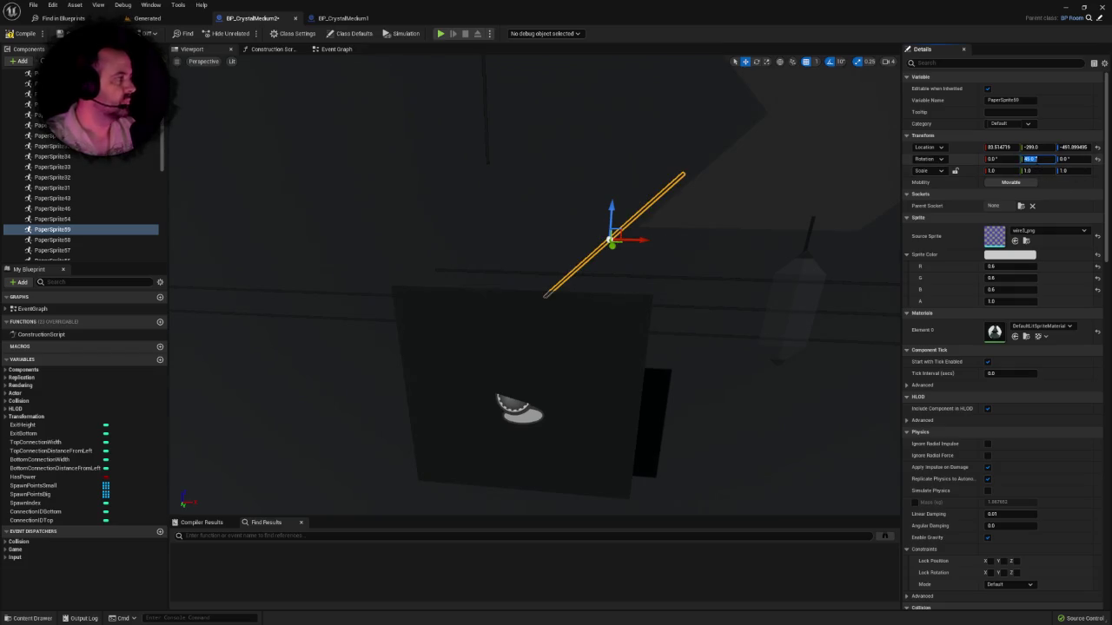
text(15)
key(Return)
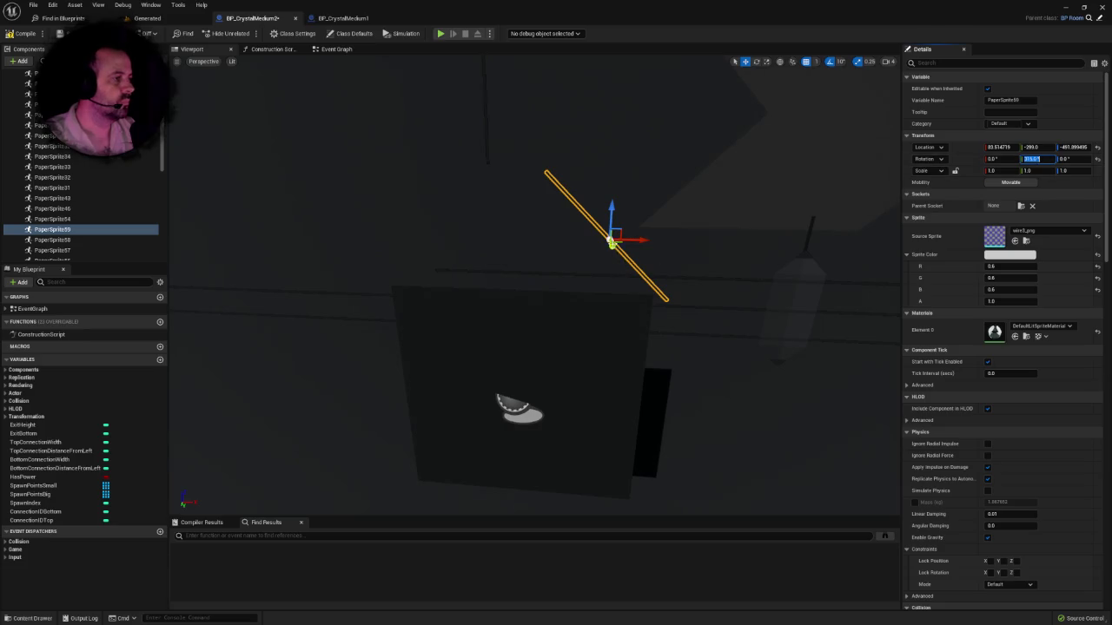
drag(640, 237, 580, 238)
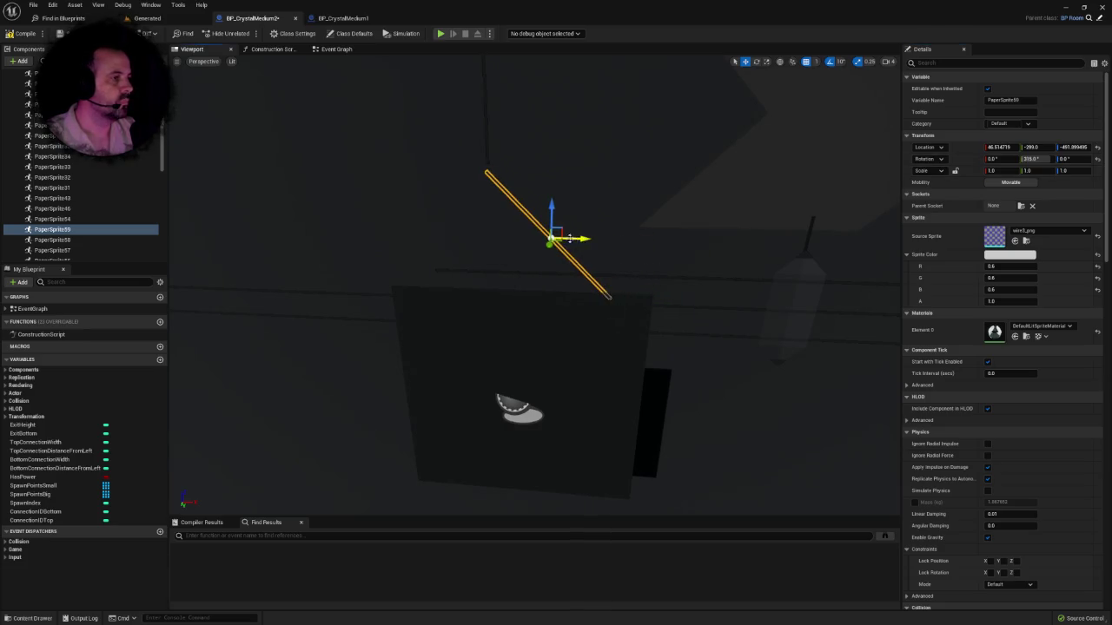
scroll(580, 238, up, 3)
scroll(613, 251, up, 2)
scroll(620, 252, down, 3)
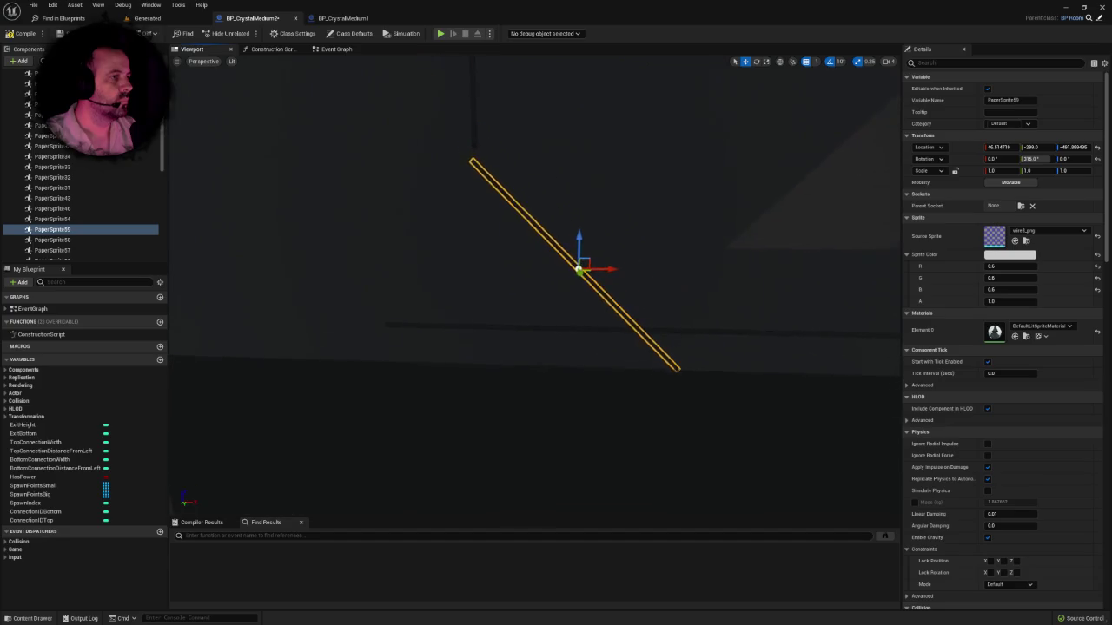
mouse_move(580, 246)
mouse_down()
mouse_move(592, 240)
mouse_move(613, 256)
mouse_up()
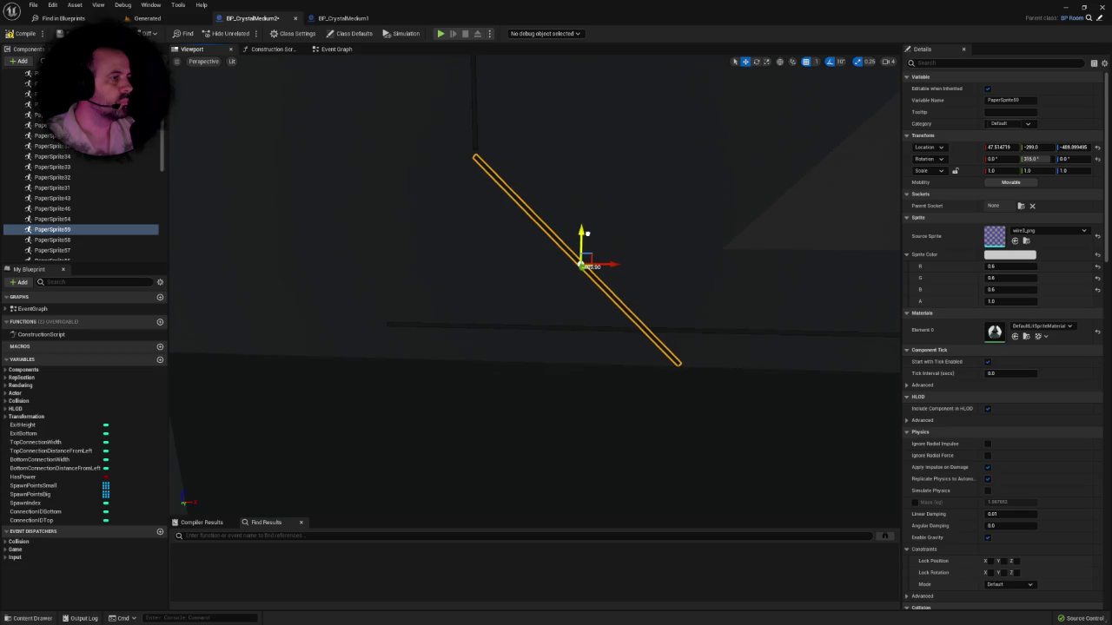
Step: Shorten the wire's X scale, trying 3.9 then 0.85, and nudge it up and left
click(999, 170)
text(3)
text(.9)
key(Return)
drag(583, 228, 582, 217)
click(999, 170)
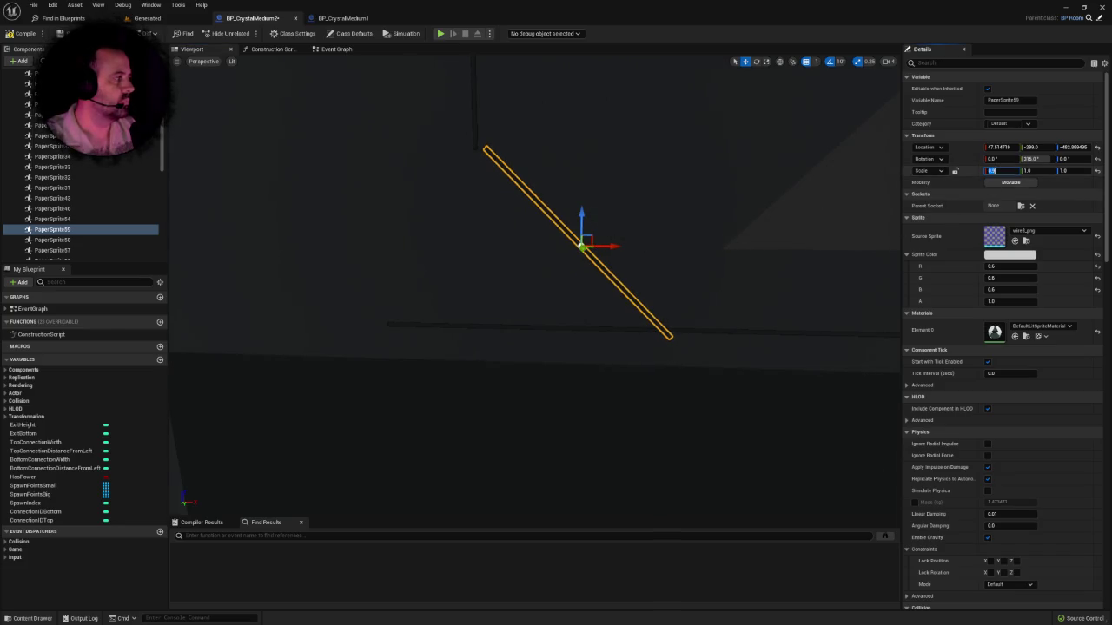
text(.85)
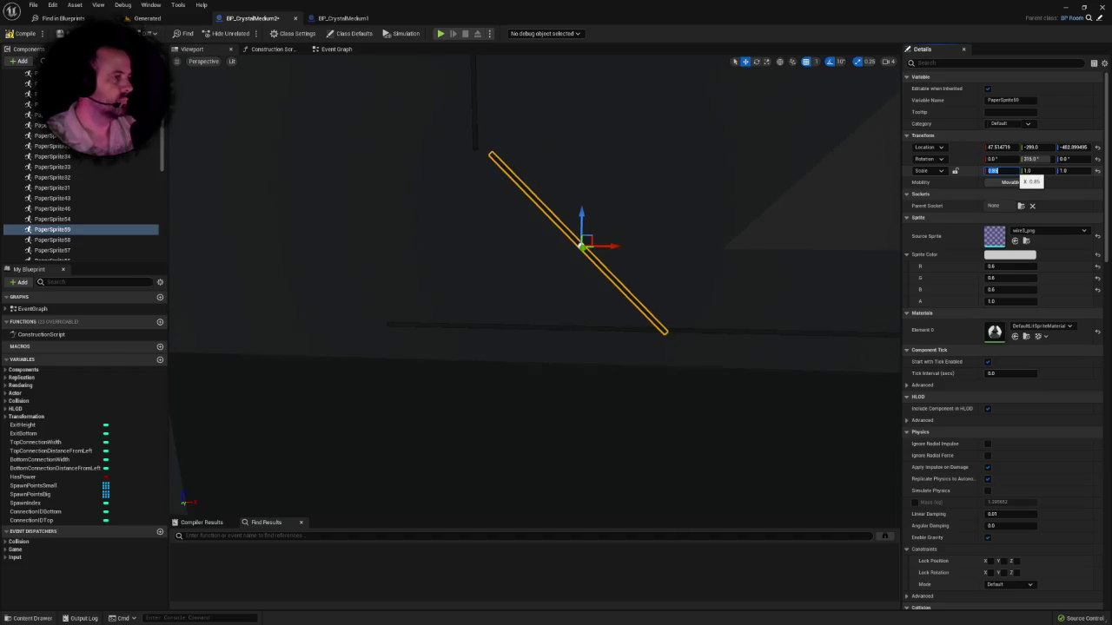
key(Return)
mouse_move(613, 247)
mouse_down()
mouse_move(595, 247)
mouse_move(565, 212)
mouse_up()
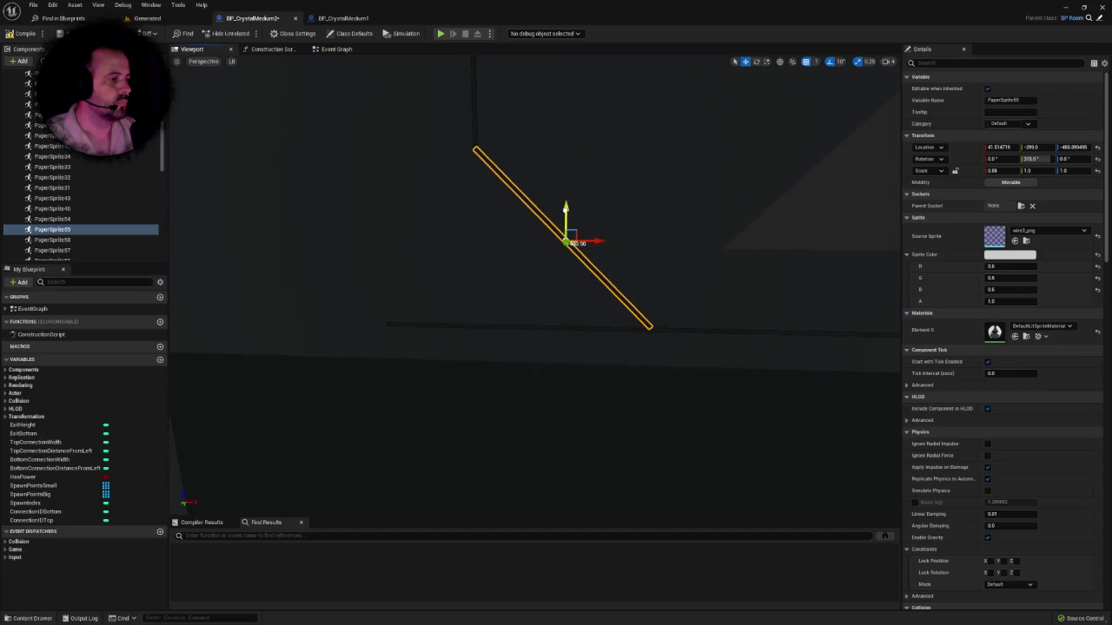
Step: Frame the view on the wire and set its X scale to 0.856
mouse_move(666, 272)
mouse_down()
mouse_move(608, 287)
mouse_move(660, 261)
mouse_move(666, 272)
mouse_up()
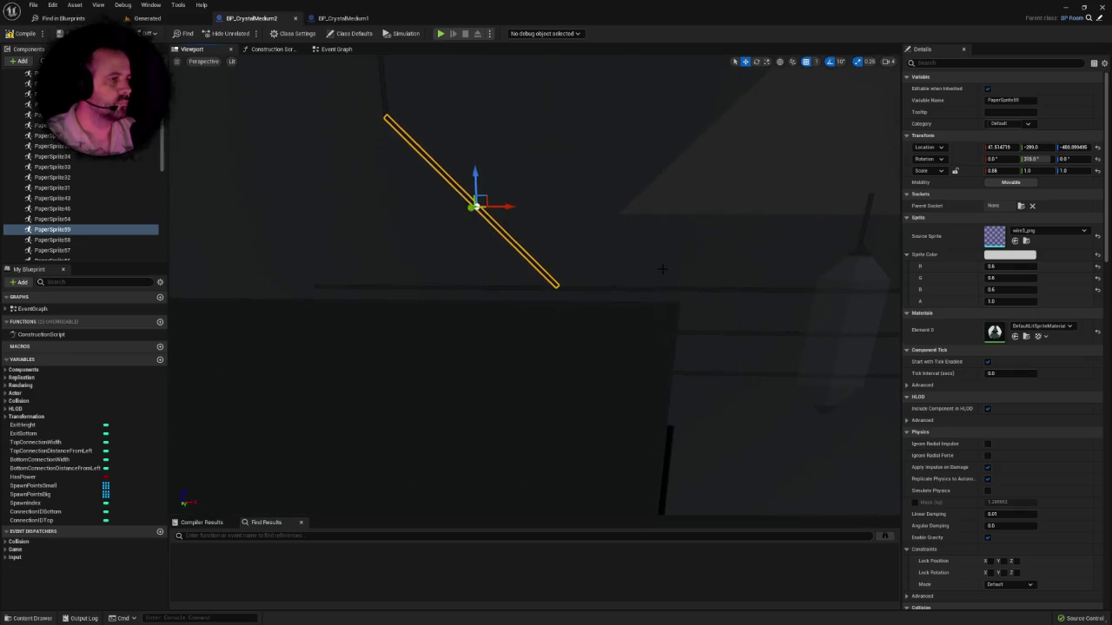
key(f)
scroll(690, 276, down, 3)
mouse_move(534, 287)
mouse_down()
mouse_move(547, 287)
mouse_move(560, 243)
mouse_move(493, 247)
mouse_move(555, 269)
mouse_move(626, 261)
mouse_up()
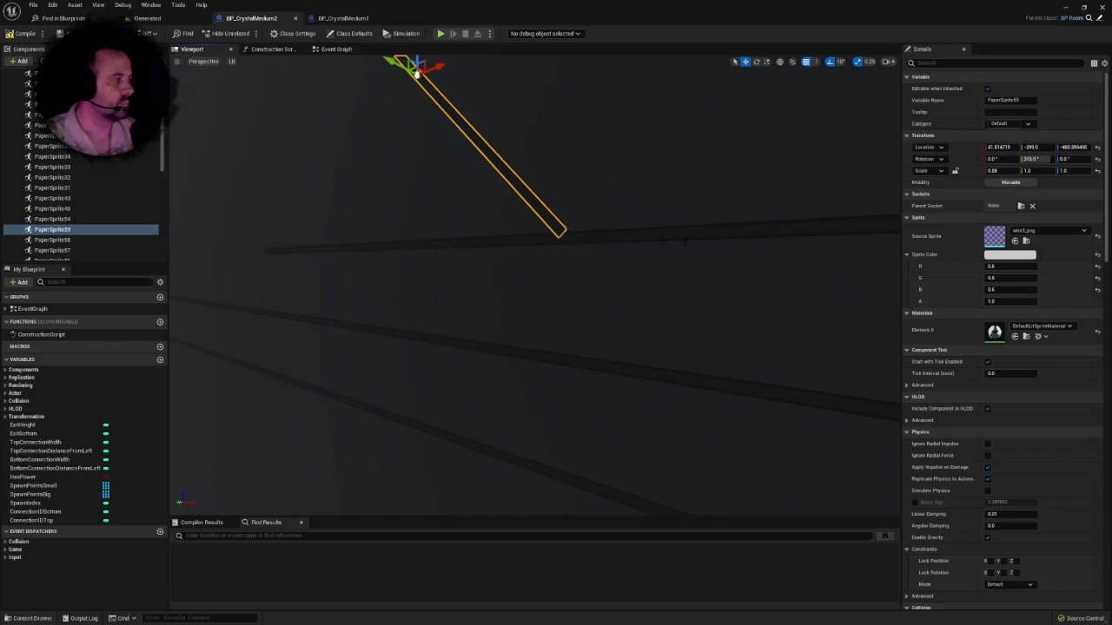
click(993, 170)
text(0.856)
key(Return)
key(f)
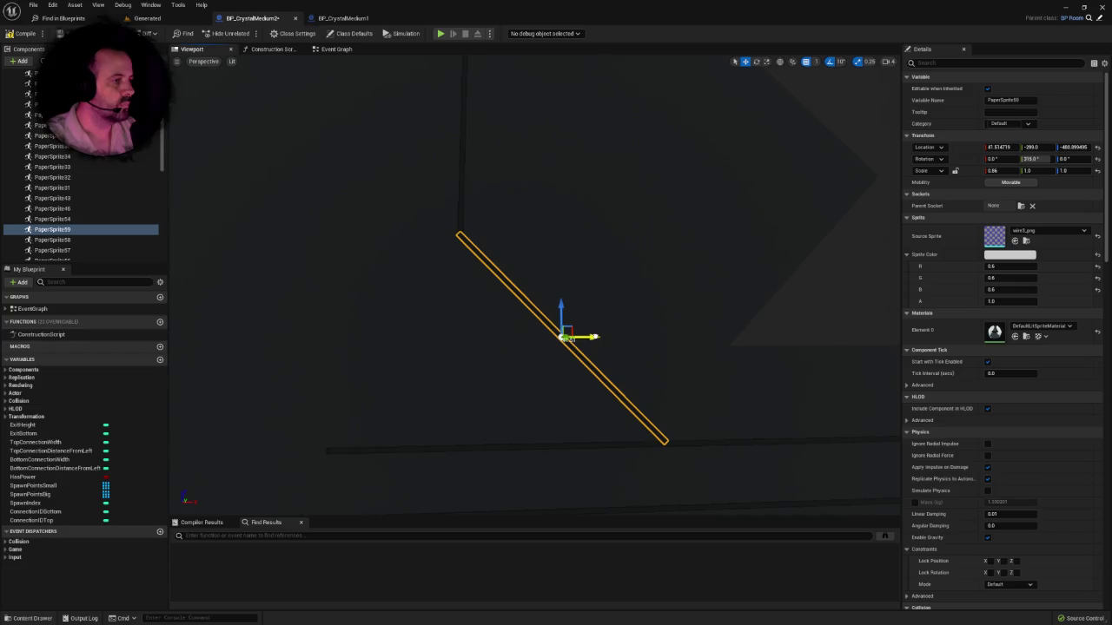
Step: Select the wall tilemap next to the wire
scroll(593, 337, up, 2)
scroll(601, 354, down, 3)
click(677, 303)
scroll(677, 303, down, 4)
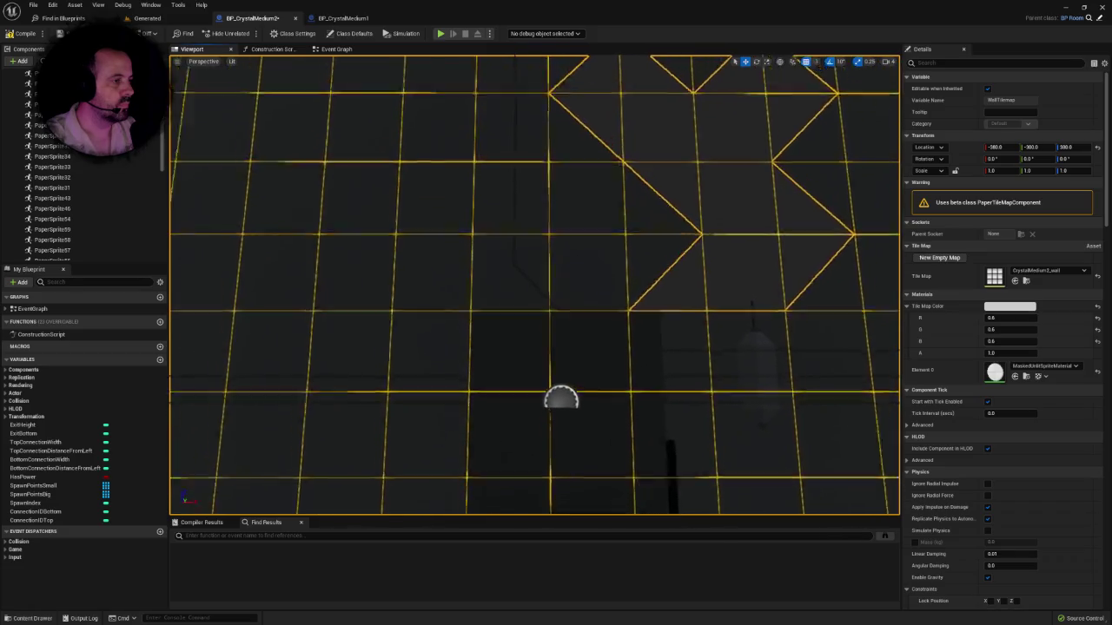
Step: Select the long horizontal wire sprite (PaperSprite46) and set its X scale to 1.0
scroll(675, 303, down, 3)
mouse_move(676, 303)
mouse_down()
mouse_move(660, 278)
mouse_move(676, 303)
mouse_move(708, 291)
mouse_move(521, 307)
mouse_move(469, 277)
mouse_up()
click(492, 302)
click(999, 170)
text(1)
key(Return)
mouse_move(871, 225)
mouse_down()
mouse_move(416, 225)
mouse_move(504, 225)
mouse_move(584, 269)
mouse_up()
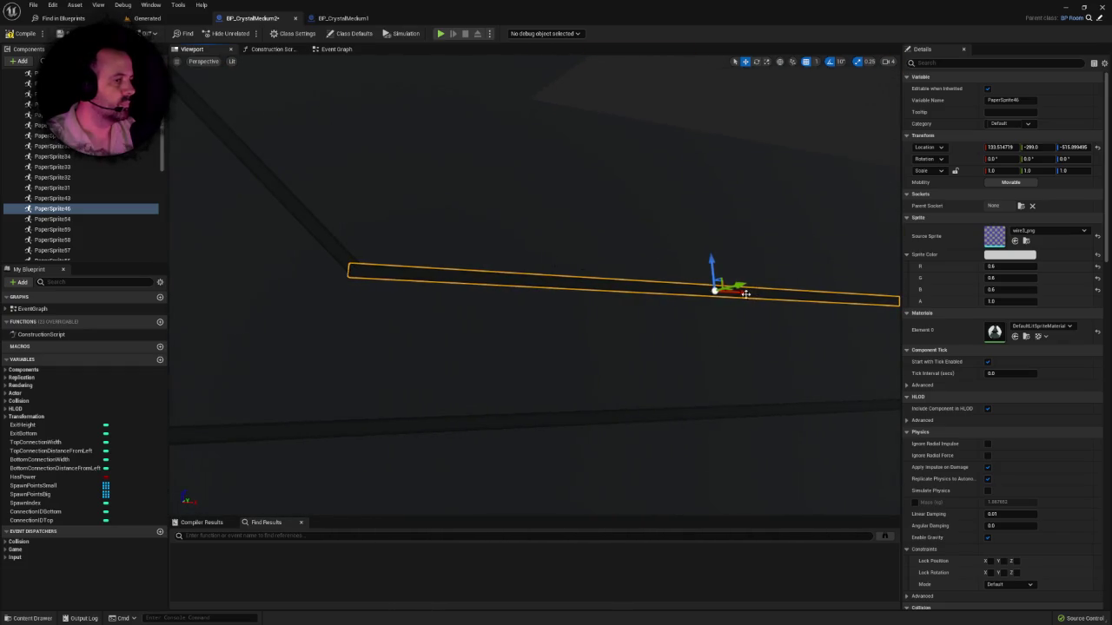
scroll(590, 400, down, 10)
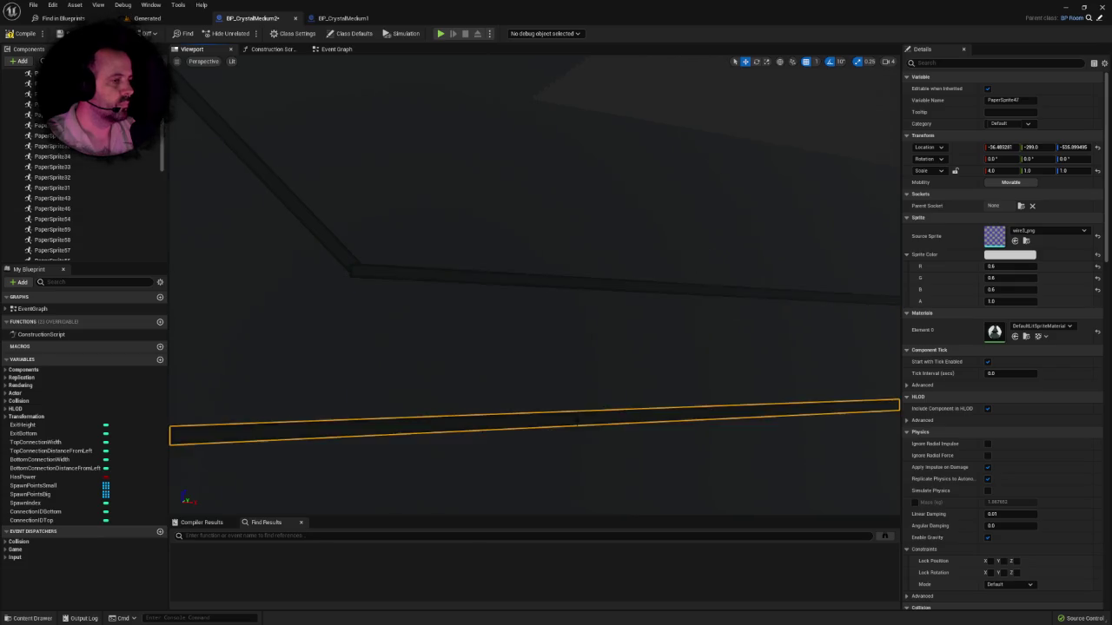
key(ctrl+z)
scroll(618, 352, down, 5)
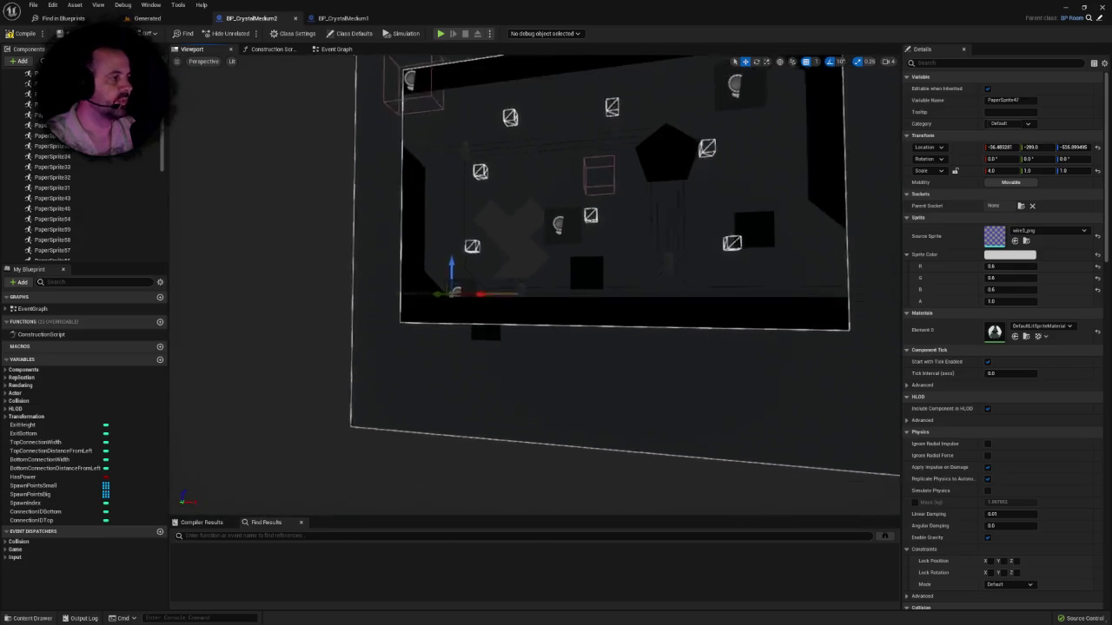
Step: Zoom and orbit the viewport to inspect the finished crystal room interior
scroll(618, 353, up, 10)
scroll(486, 287, down, 10)
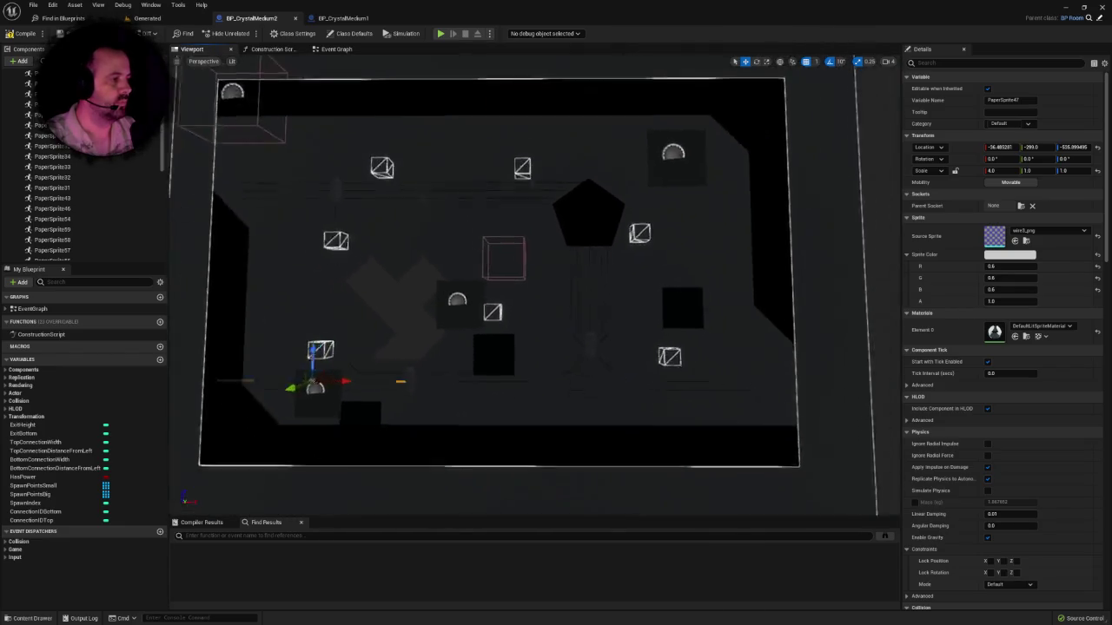
scroll(317, 278, up, 5)
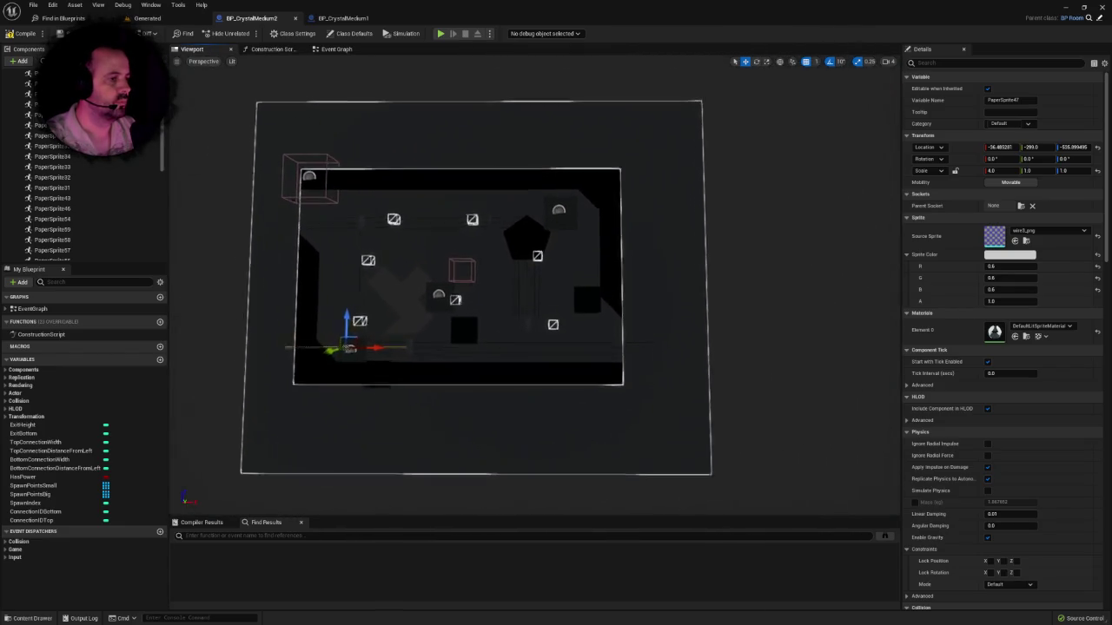
scroll(628, 350, up, 3)
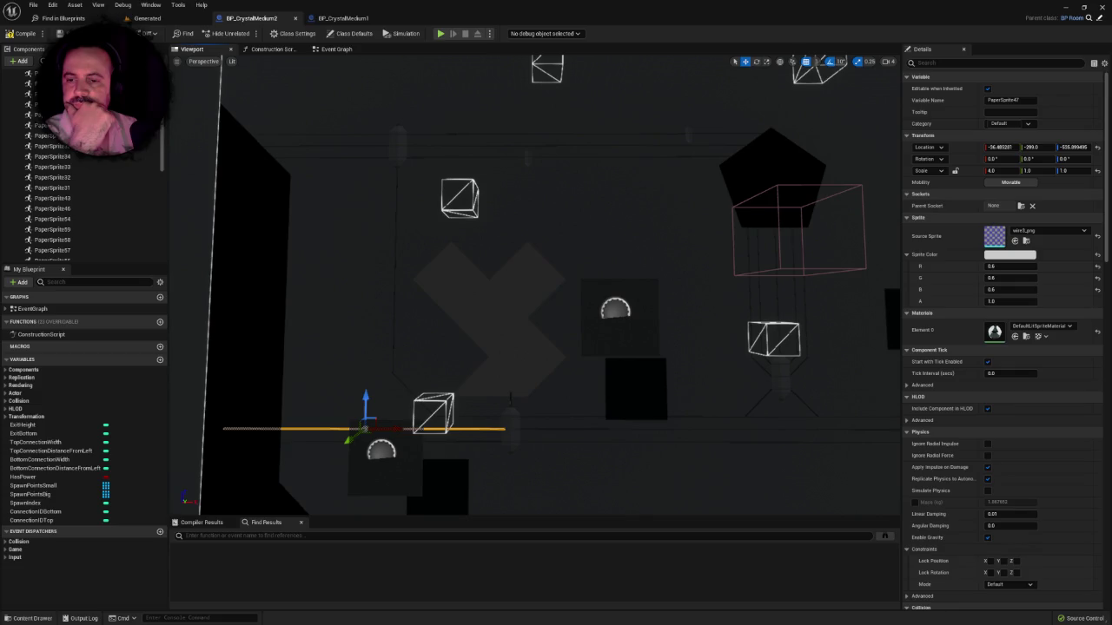
scroll(404, 299, down, 3)
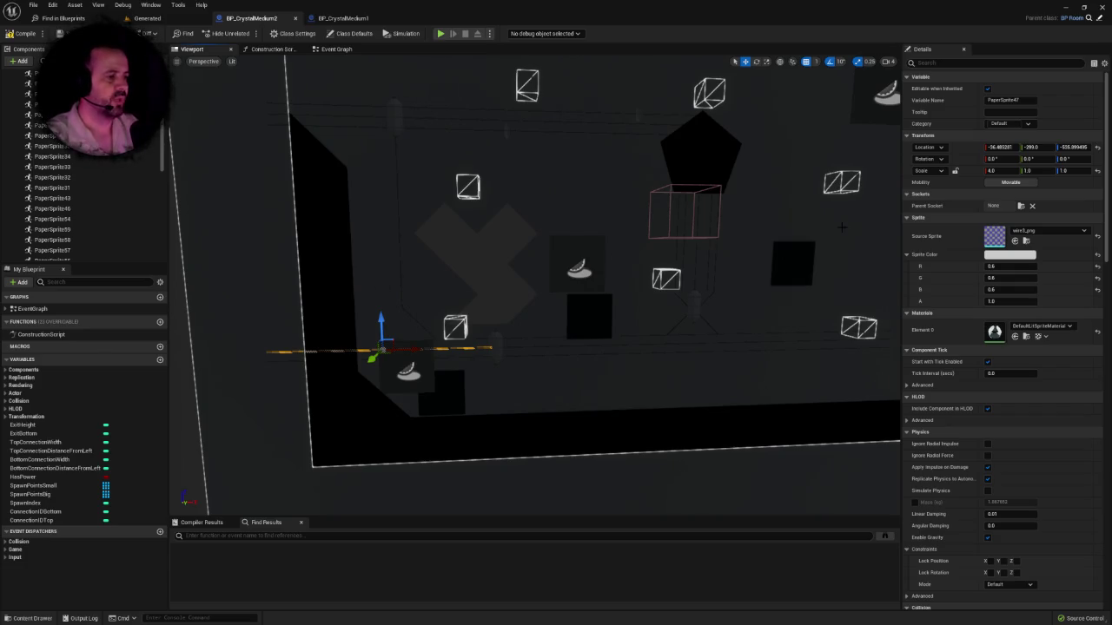
mouse_move(841, 228)
mouse_down()
mouse_move(823, 178)
mouse_move(756, 195)
mouse_move(708, 62)
mouse_move(720, 214)
mouse_up()
Step: Select the pentagon sprite and orbit in close to examine it
click(628, 239)
mouse_move(628, 240)
mouse_down()
mouse_move(628, 252)
mouse_move(612, 252)
mouse_move(628, 239)
mouse_move(628, 287)
mouse_move(661, 261)
mouse_move(608, 261)
mouse_move(625, 269)
mouse_move(599, 278)
mouse_move(628, 228)
mouse_up()
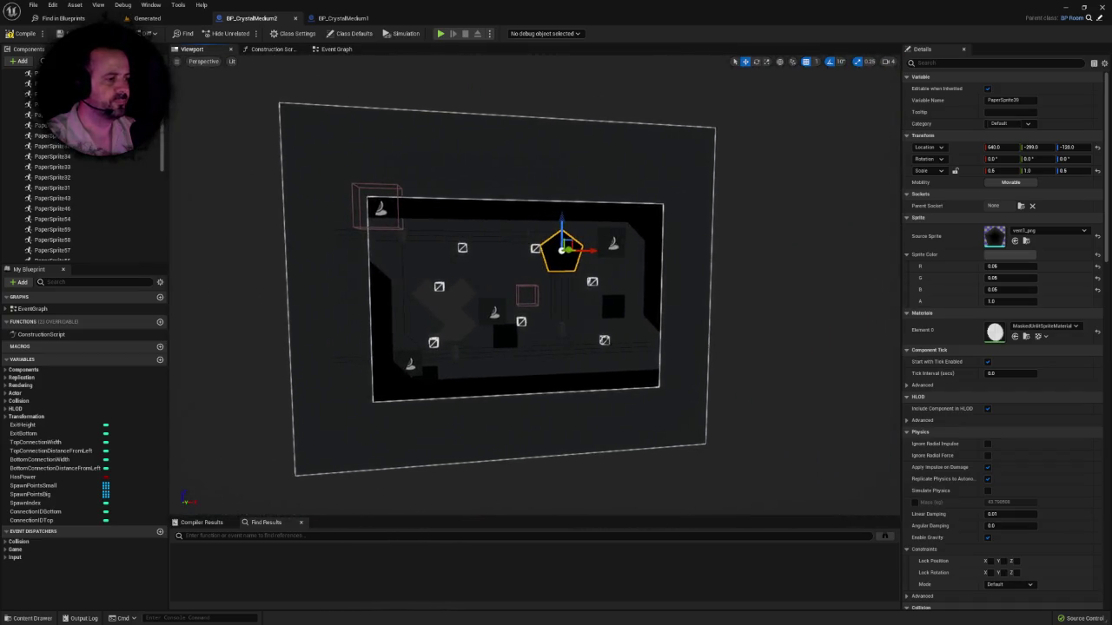
scroll(627, 228, up, 5)
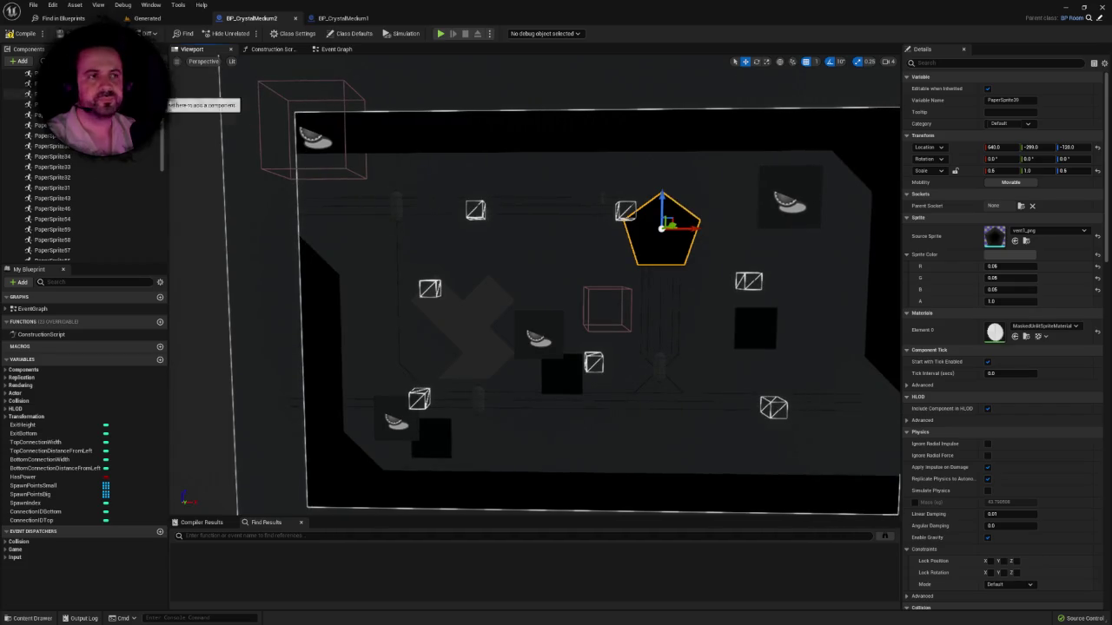
click(19, 33)
mouse_move(628, 228)
mouse_down()
mouse_move(647, 232)
mouse_move(639, 217)
mouse_up()
scroll(534, 287, down, 10)
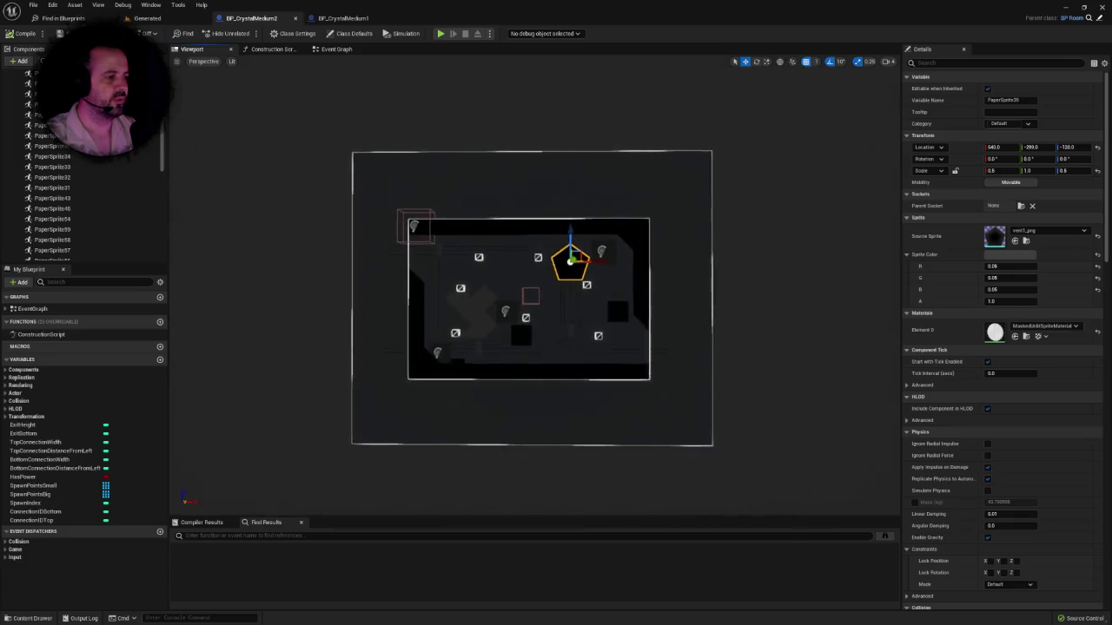
scroll(534, 287, up, 5)
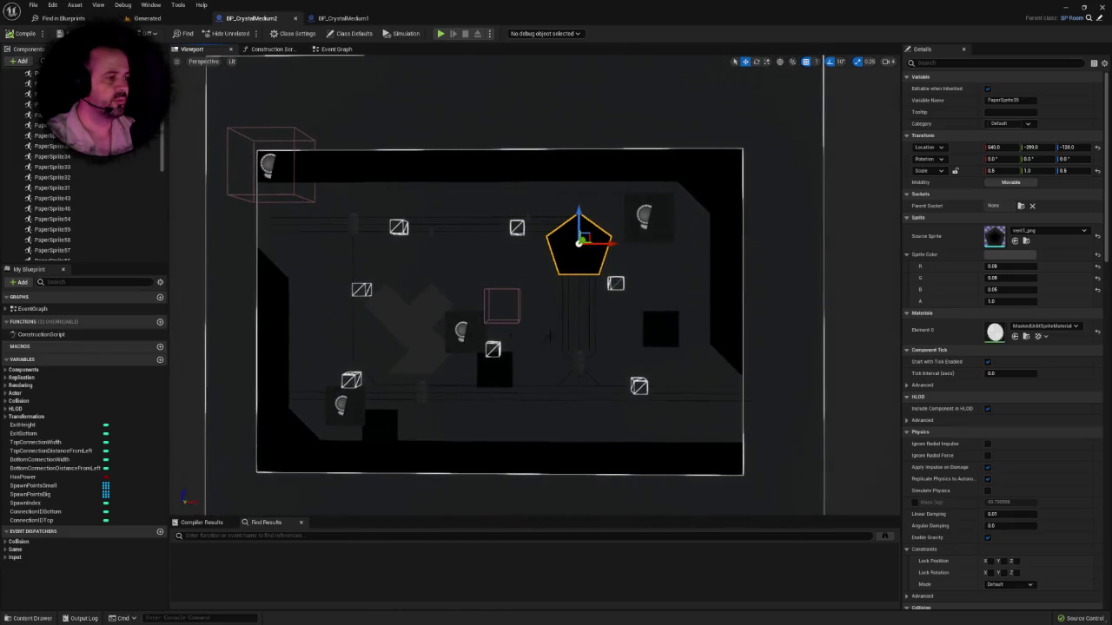
scroll(517, 284, up, 3)
scroll(516, 287, down, 4)
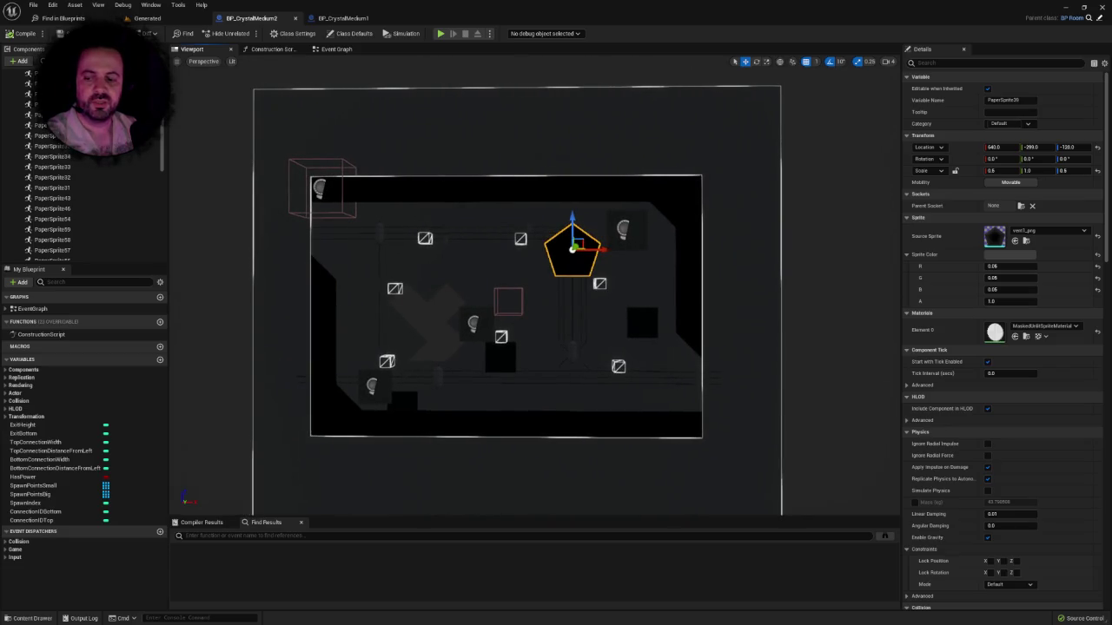
Step: In Notion, apply the recently used text colour to the CrystalMedium2 entry, then return to Unreal
key(alt+Tab)
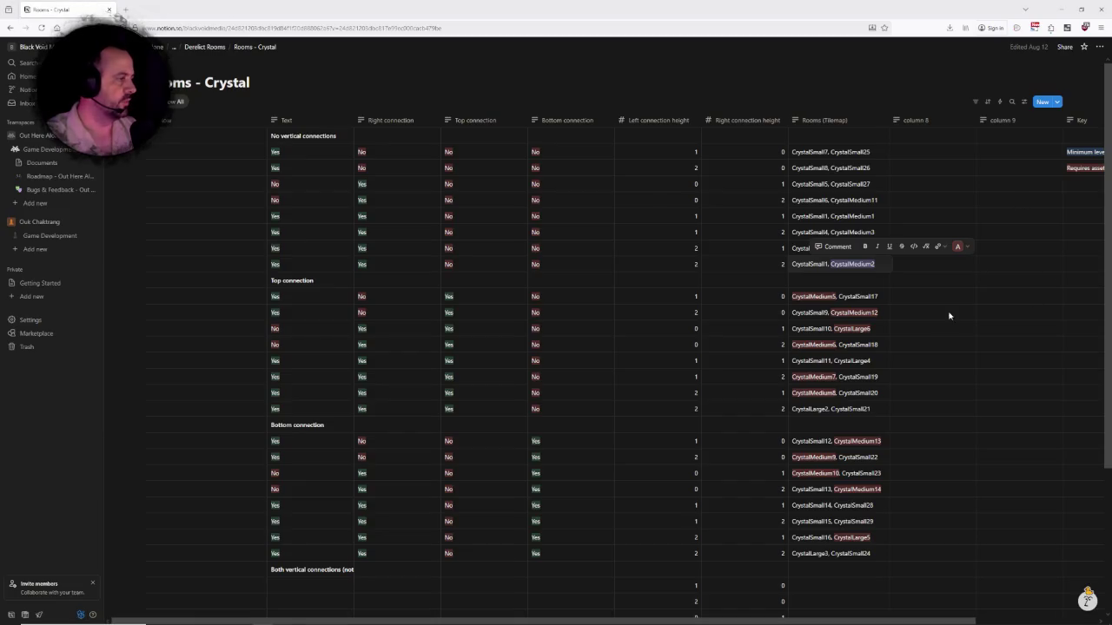
click(957, 246)
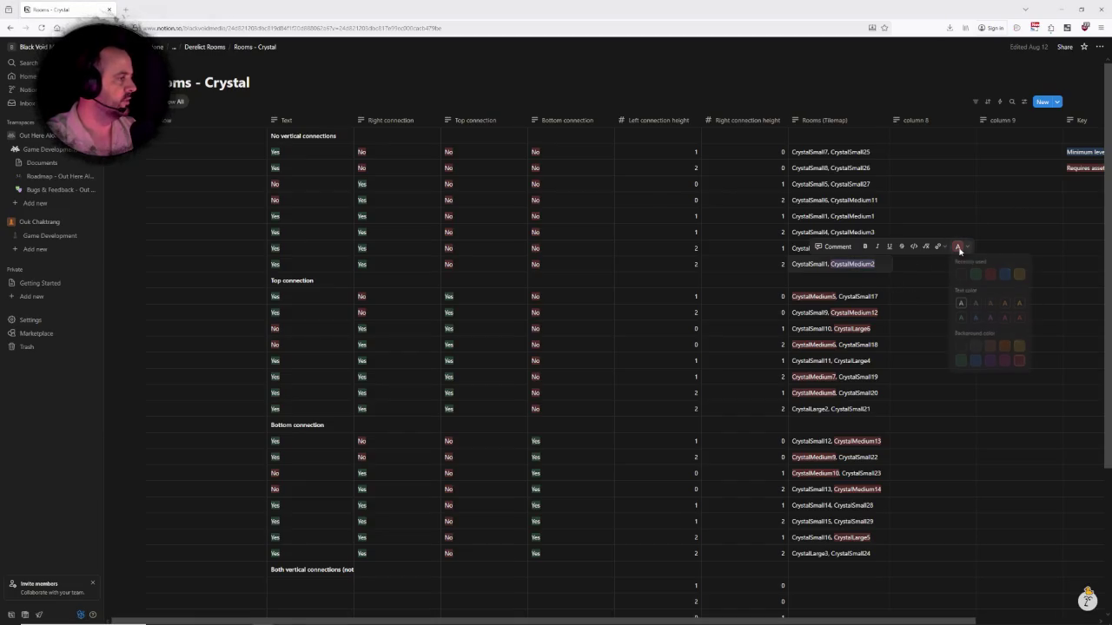
click(960, 276)
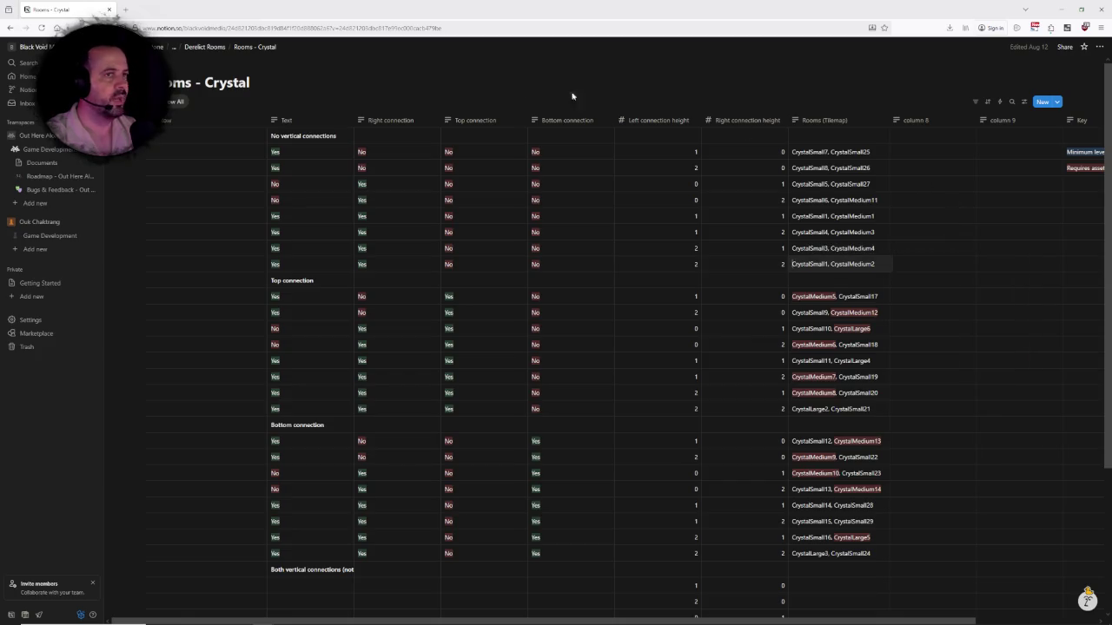
key(alt+Tab)
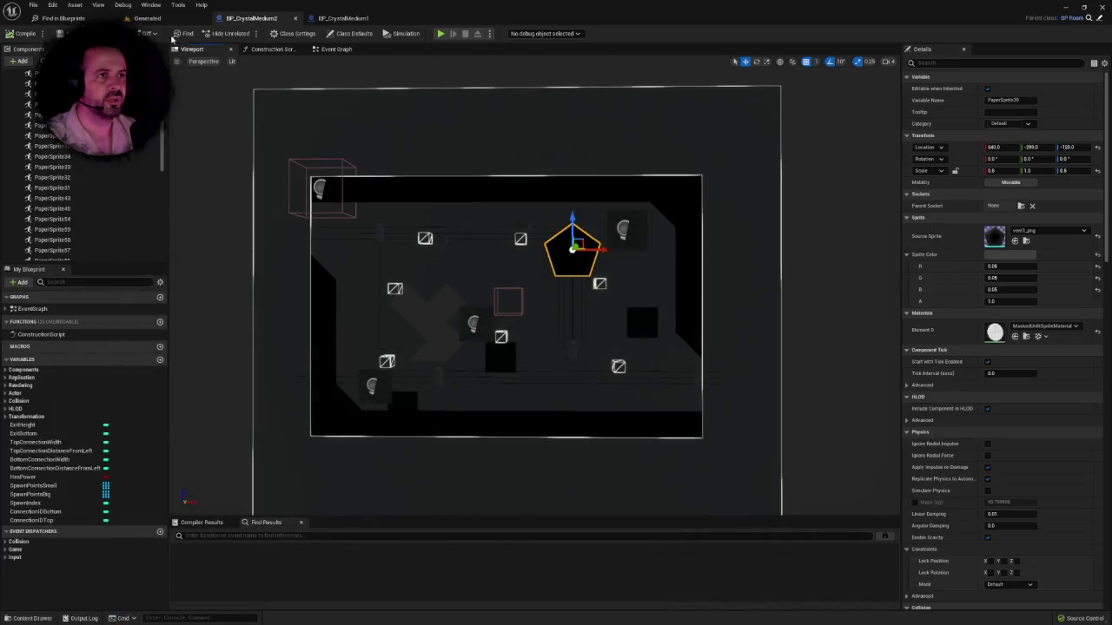
Step: Submit the room changes to source control with the changelist description 'Added room assets'
click(146, 18)
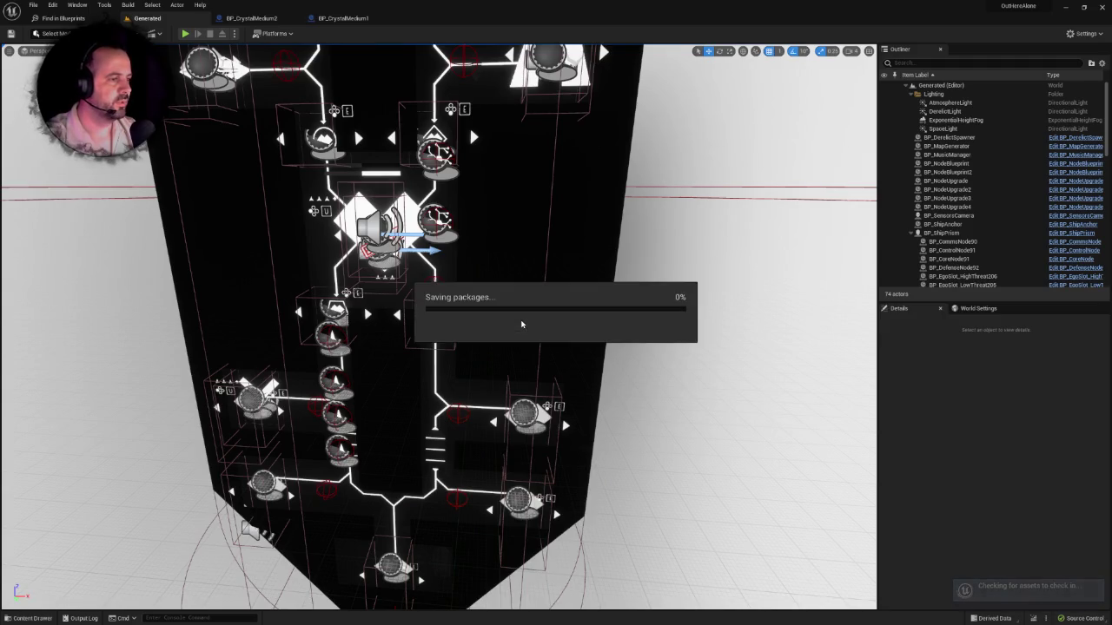
text(Added room assets)
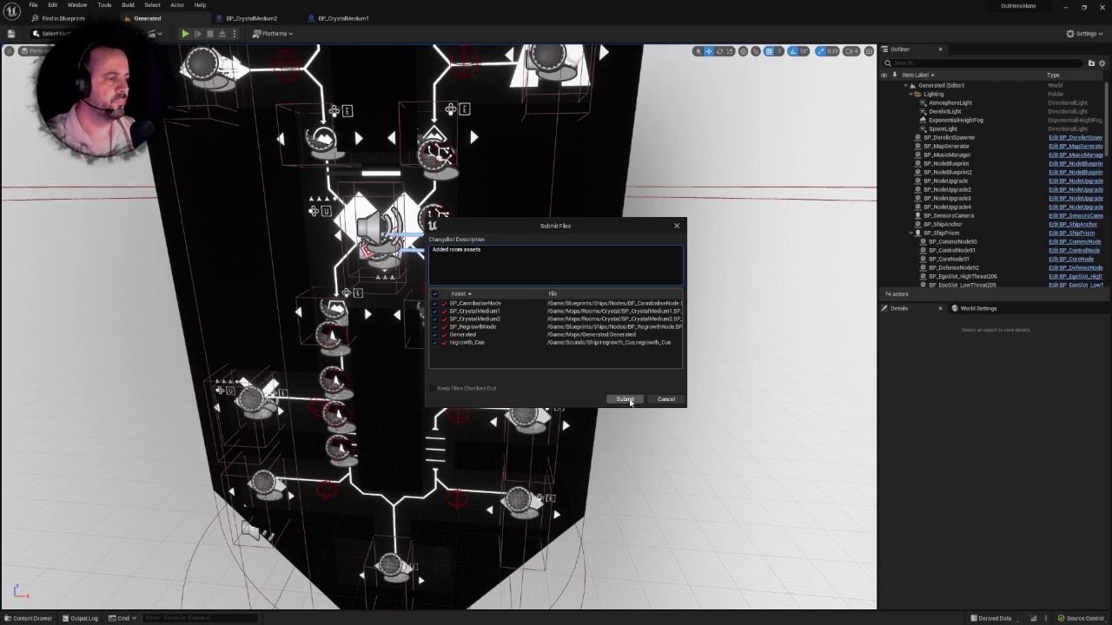
click(625, 399)
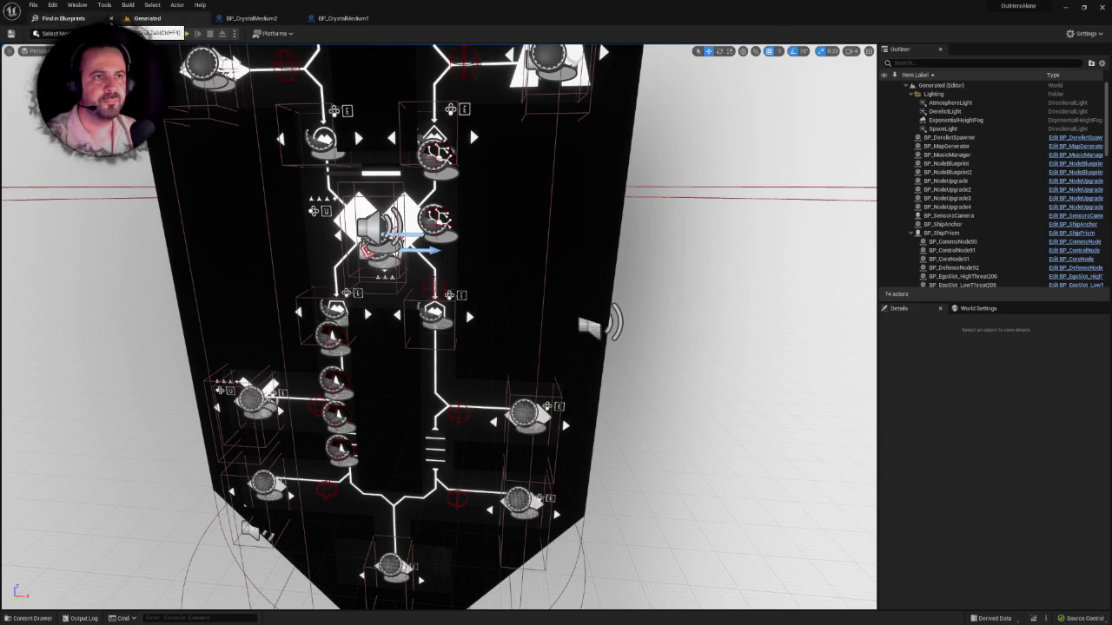
Step: Close the blueprint search results and the BP_CrystalMedium2 and BP_CrystalMedium1 tabs
click(111, 18)
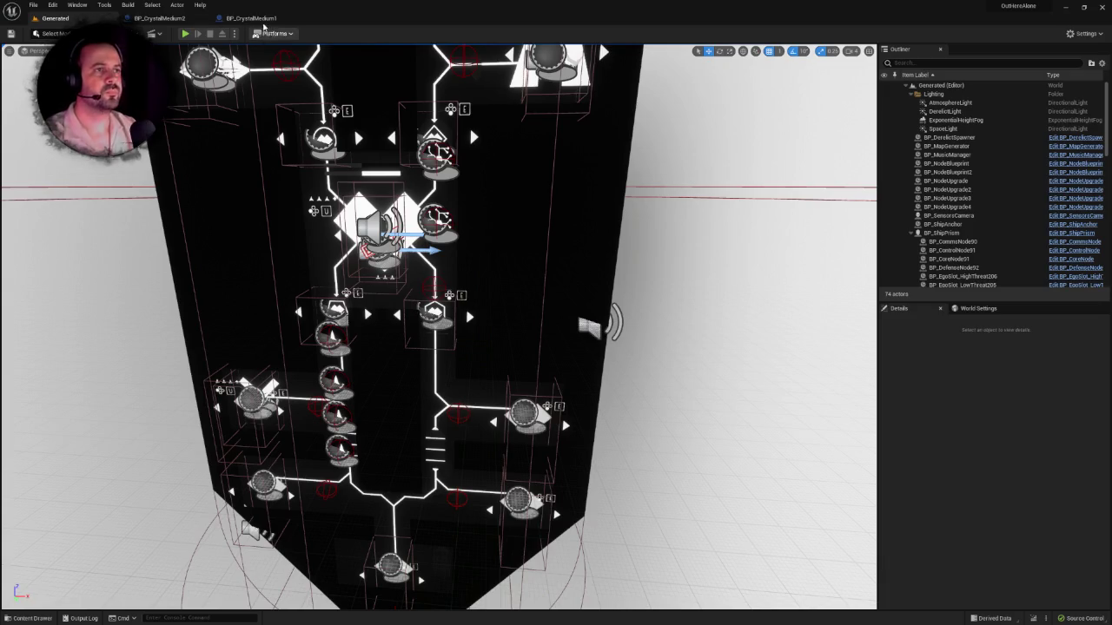
click(159, 18)
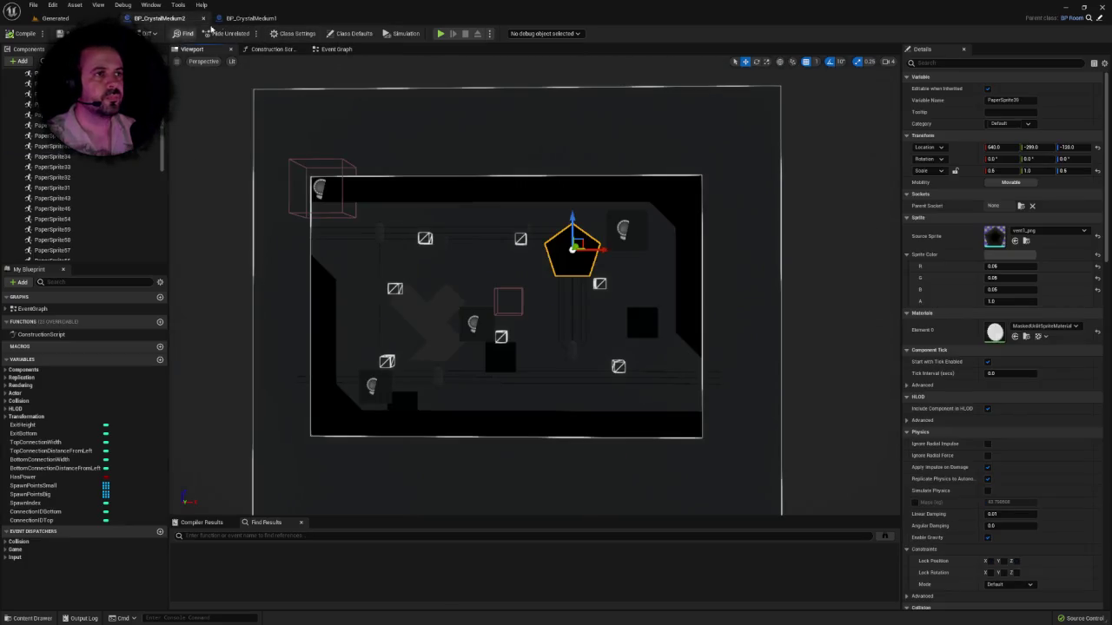
click(251, 17)
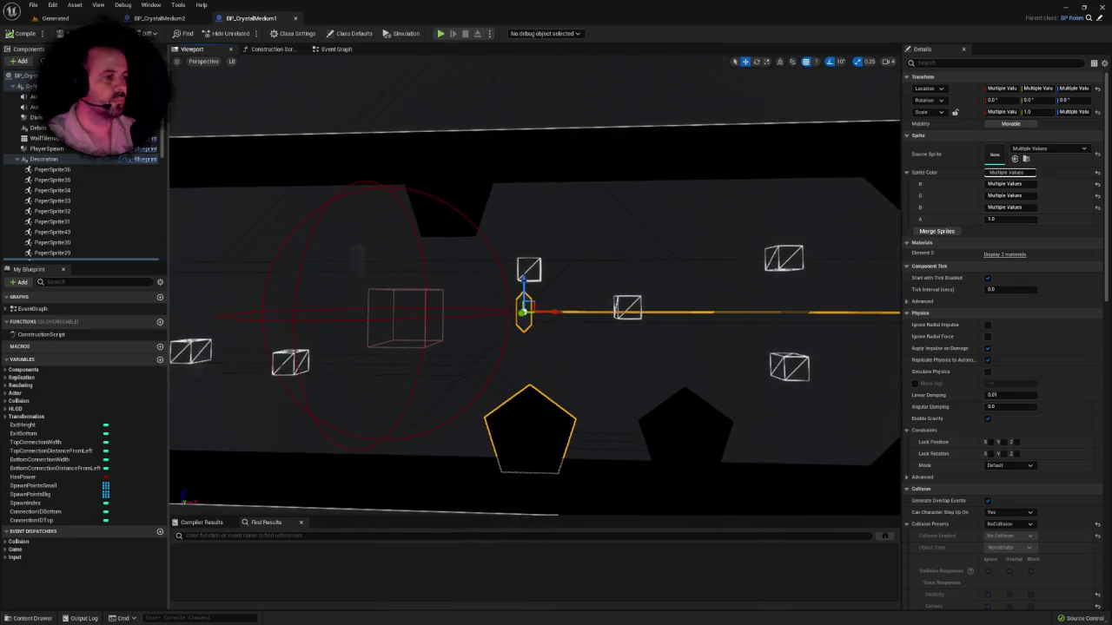
click(204, 19)
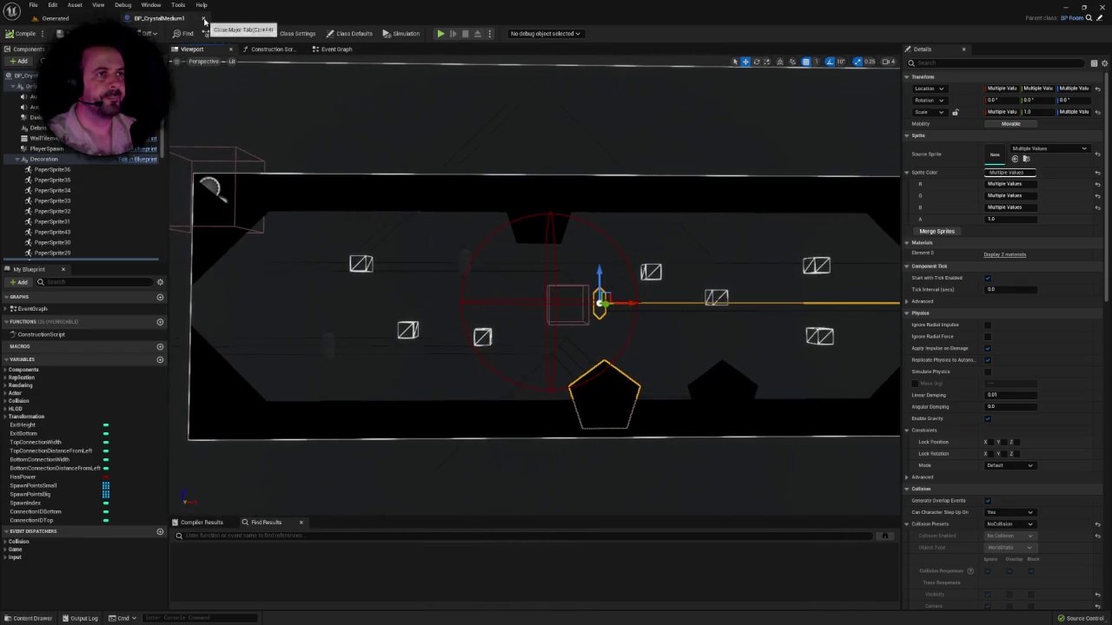
click(204, 19)
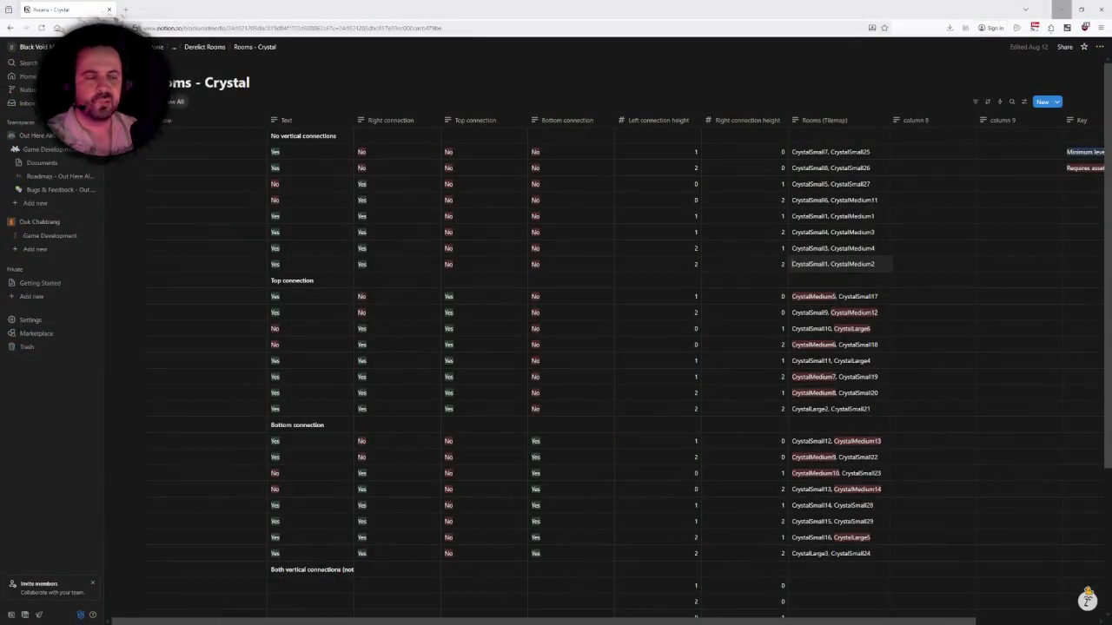
Step: View the Notion Roadmap - Out Here Alone board's version milestones, then return to Unreal
click(52, 177)
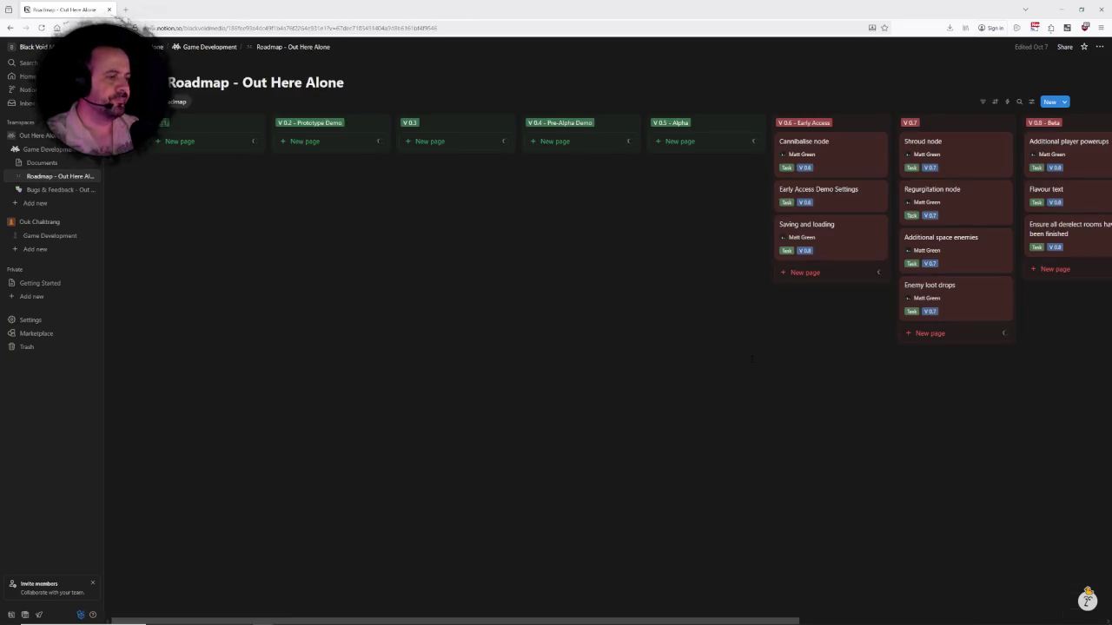
scroll(614, 278, right, 5)
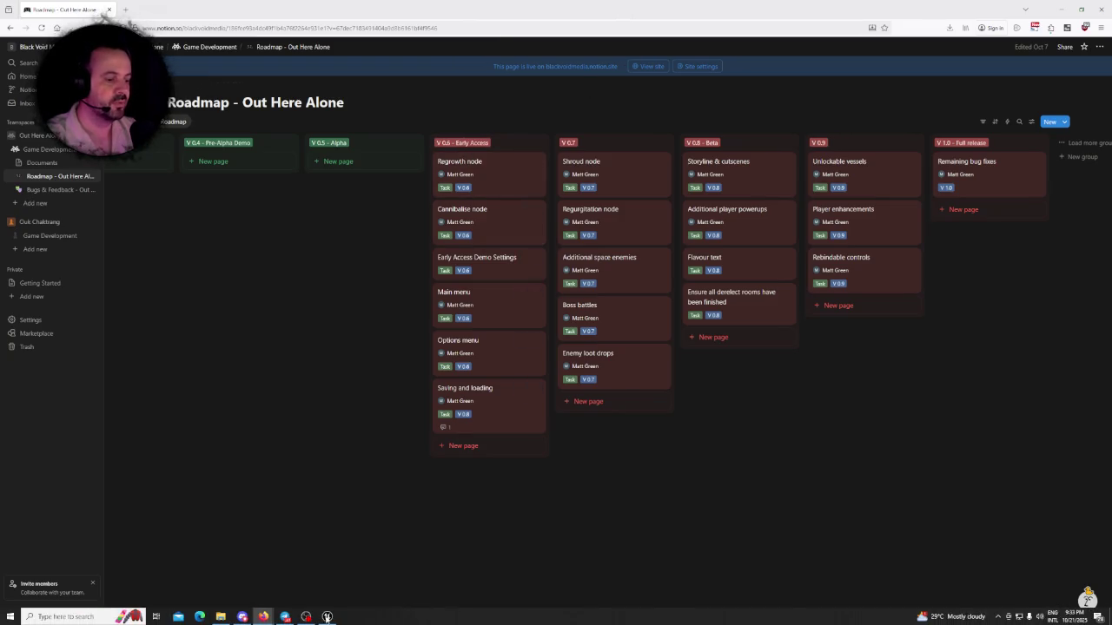
click(327, 618)
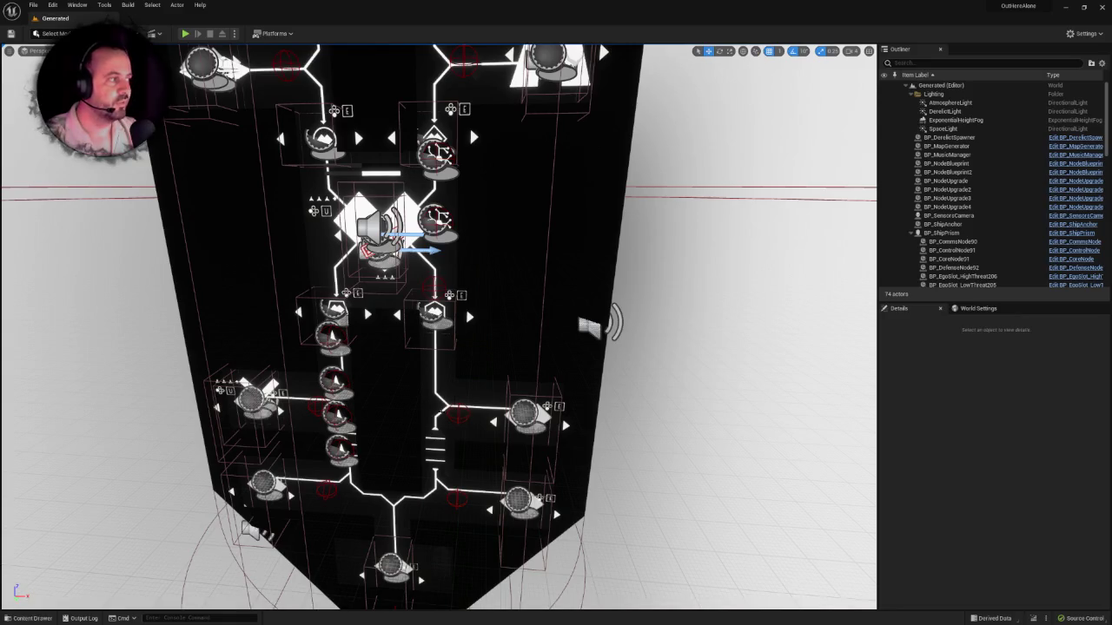
Step: In the Content Drawer, browse past Rooms and Maps to Blueprints > Ships > Ego and select BP_EgoSlot
key(ctrl+space)
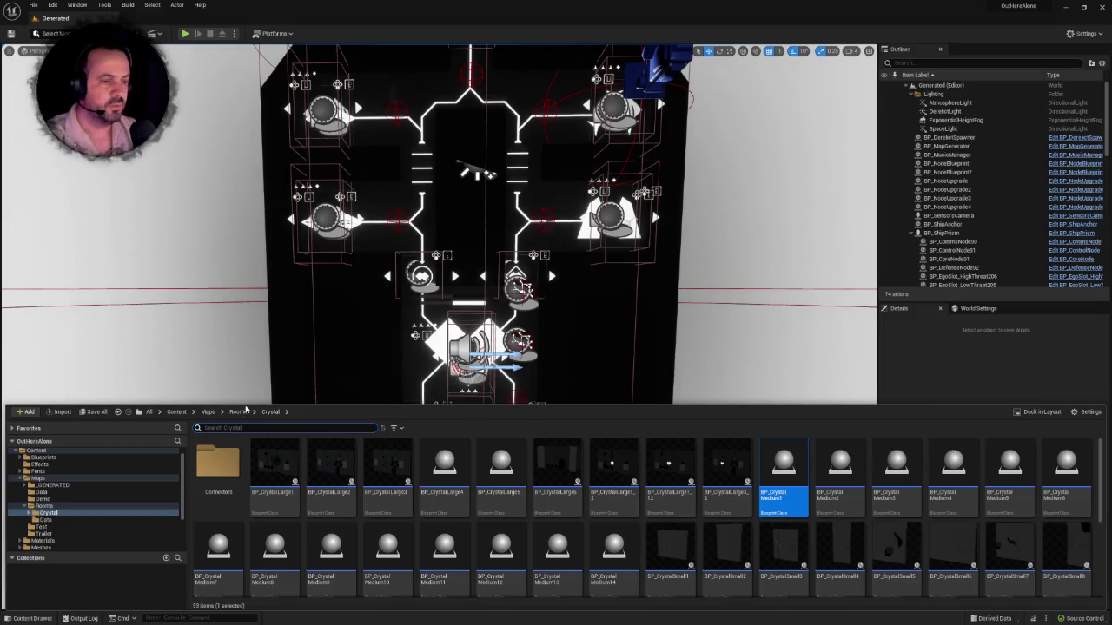
click(238, 412)
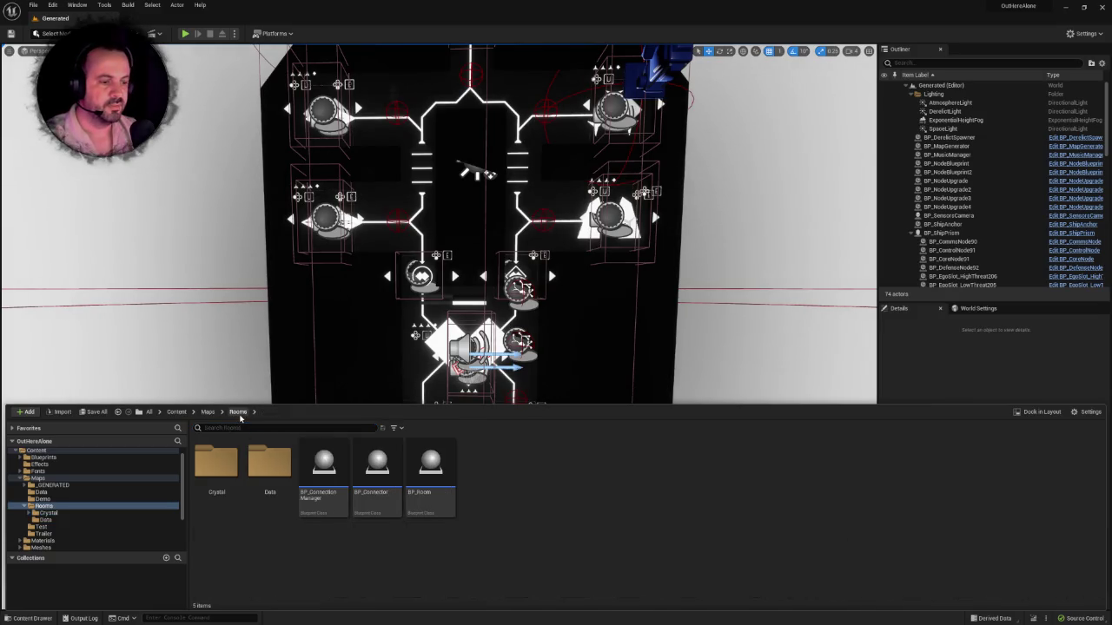
double_click(224, 460)
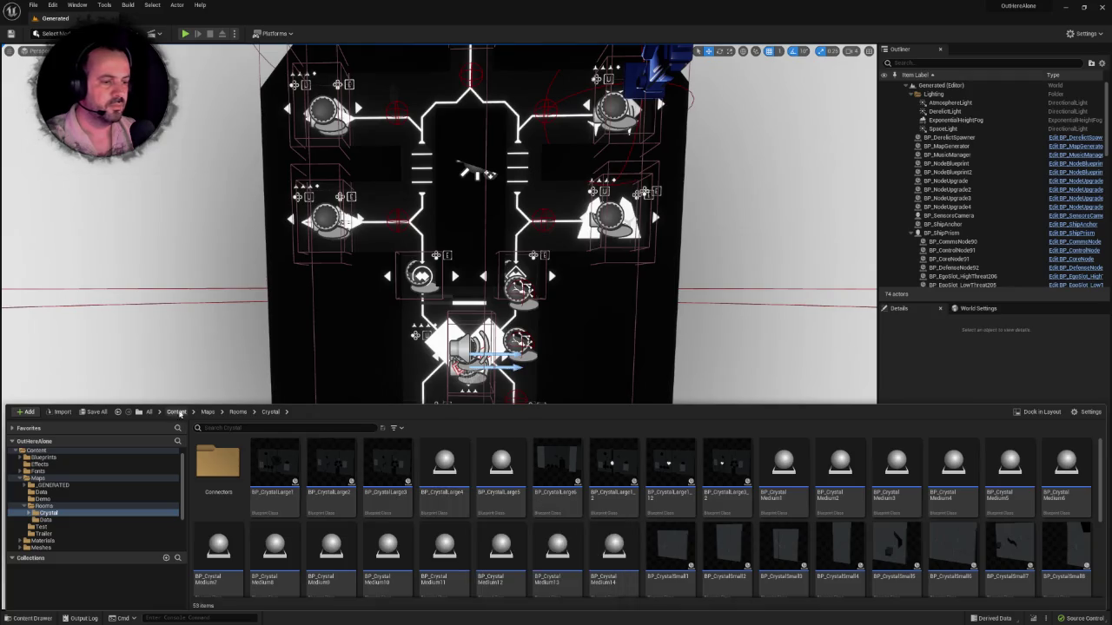
click(206, 412)
right_click(322, 529)
click(285, 529)
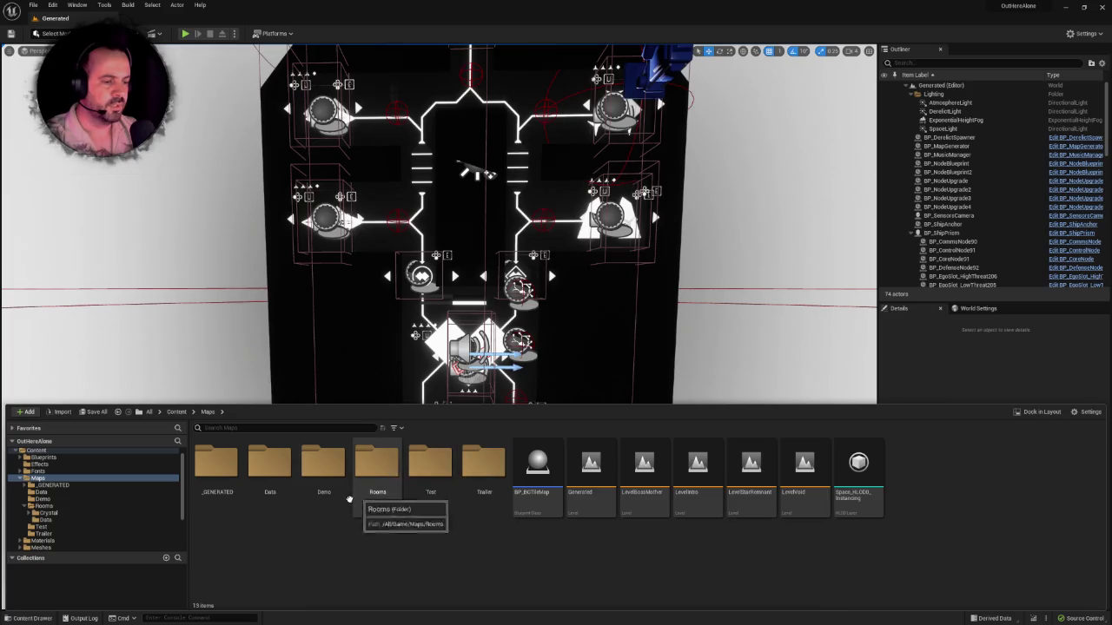
click(65, 468)
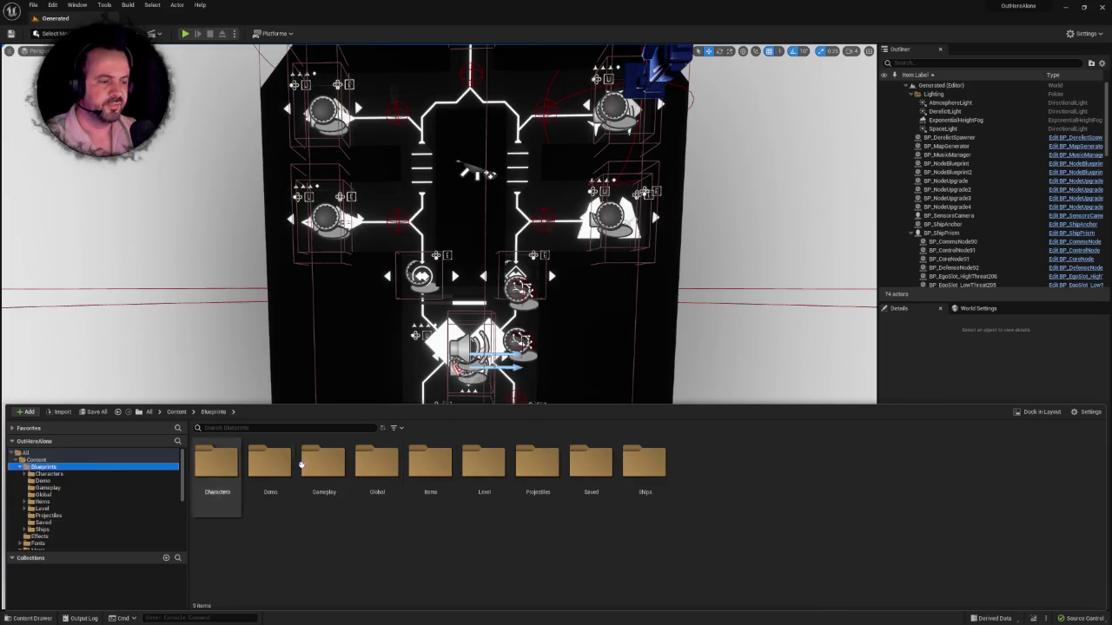
double_click(647, 468)
double_click(224, 473)
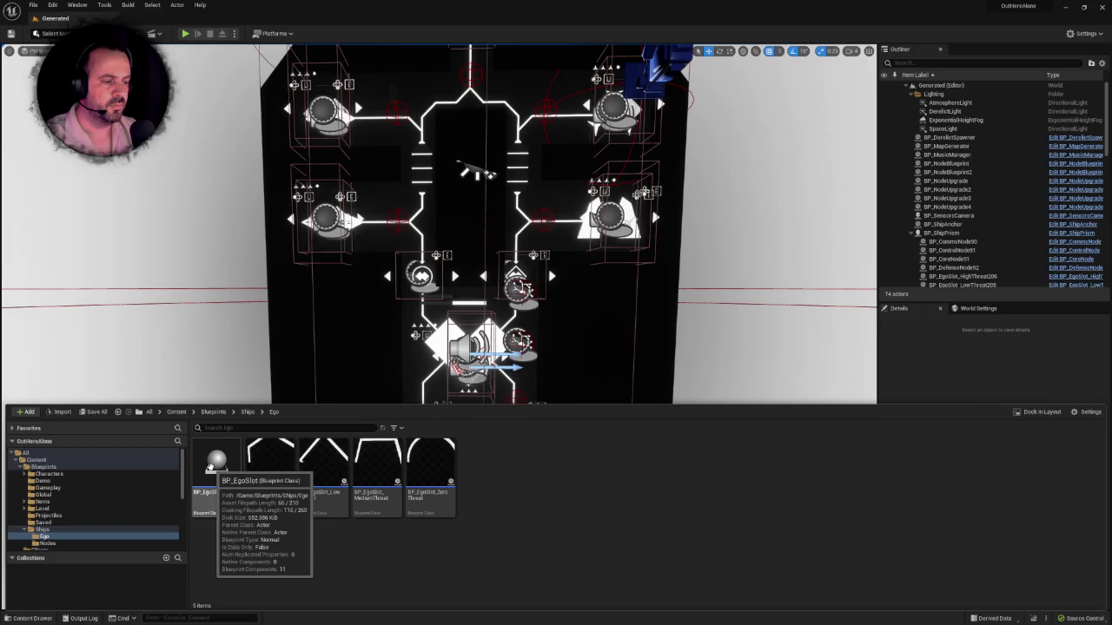
click(210, 467)
Step: Open BP_EgoSlot and view its ThreatIndicatorTimeline and NodeIndicatorTimeline curves and Event Graph
double_click(210, 467)
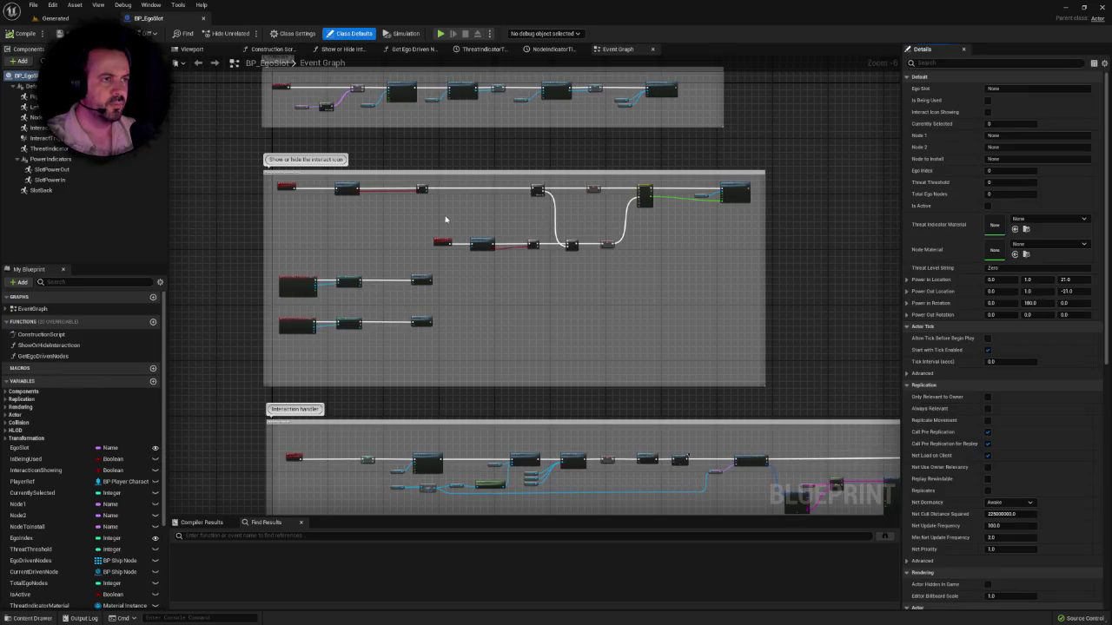
scroll(446, 319, down, 4)
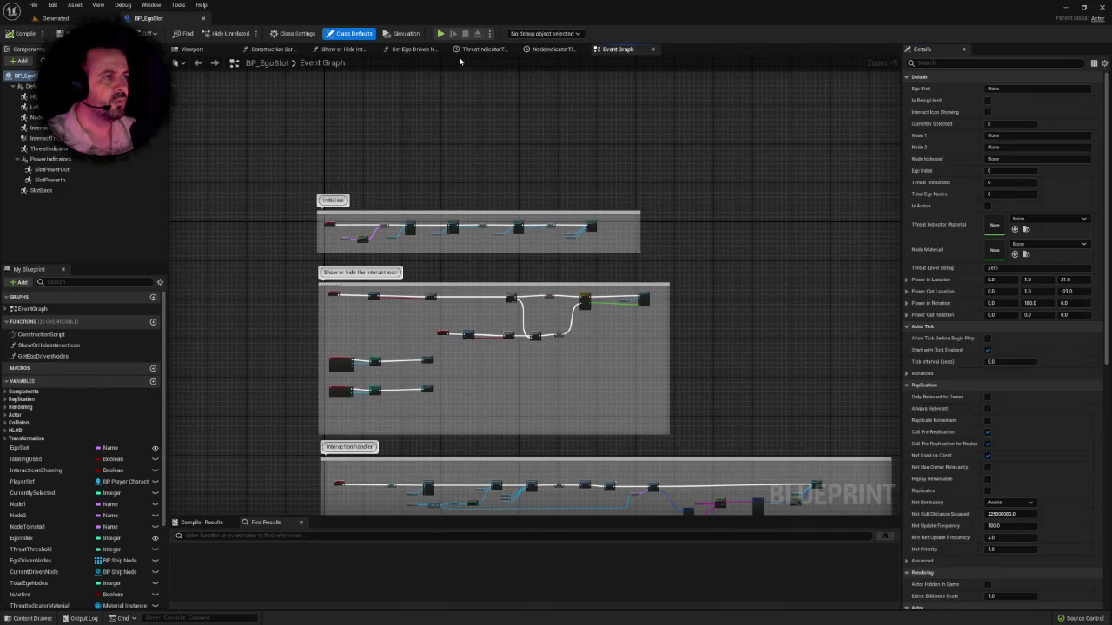
click(476, 49)
click(546, 50)
click(599, 49)
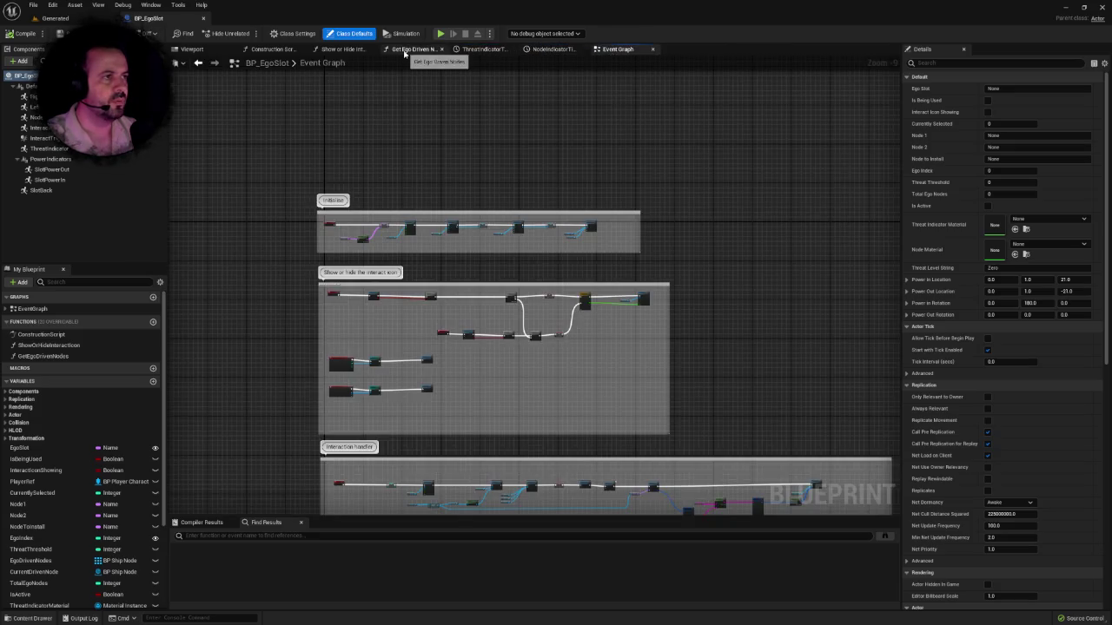
Step: Inspect the Get Ego Driven Nodes and Show or Hide Interact Icon function graphs
click(410, 50)
scroll(428, 201, down, 3)
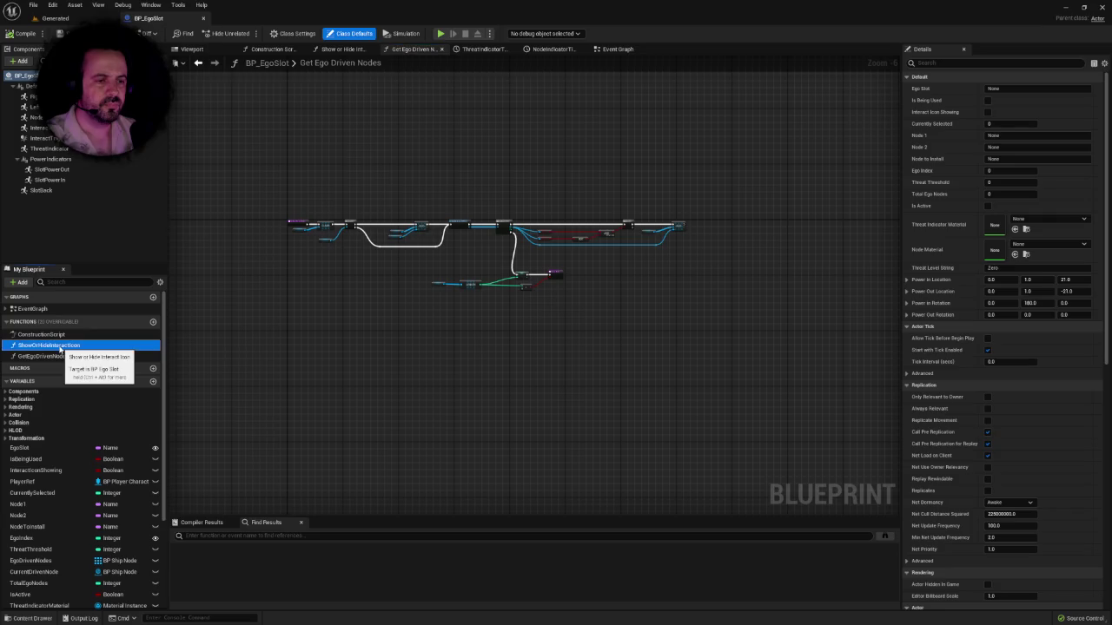
double_click(60, 346)
double_click(60, 356)
scroll(443, 310, up, 3)
drag(444, 309, 424, 366)
click(54, 18)
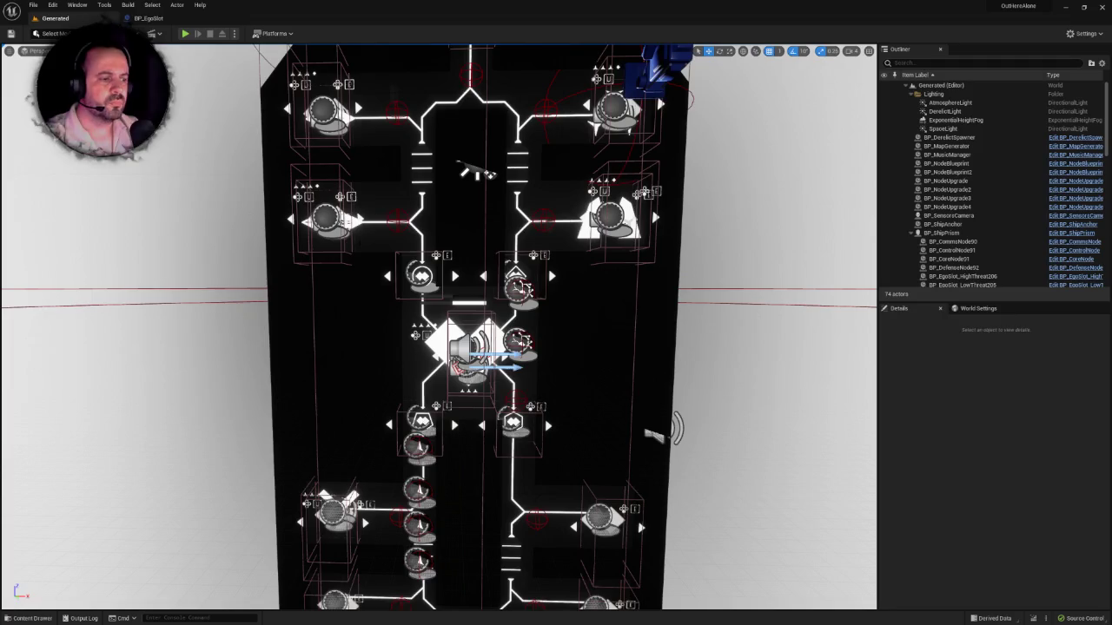
Step: Browse the Content Drawer to Blueprints > Ships > Nodes and open BP_RepulsionNode
key(ctrl+space)
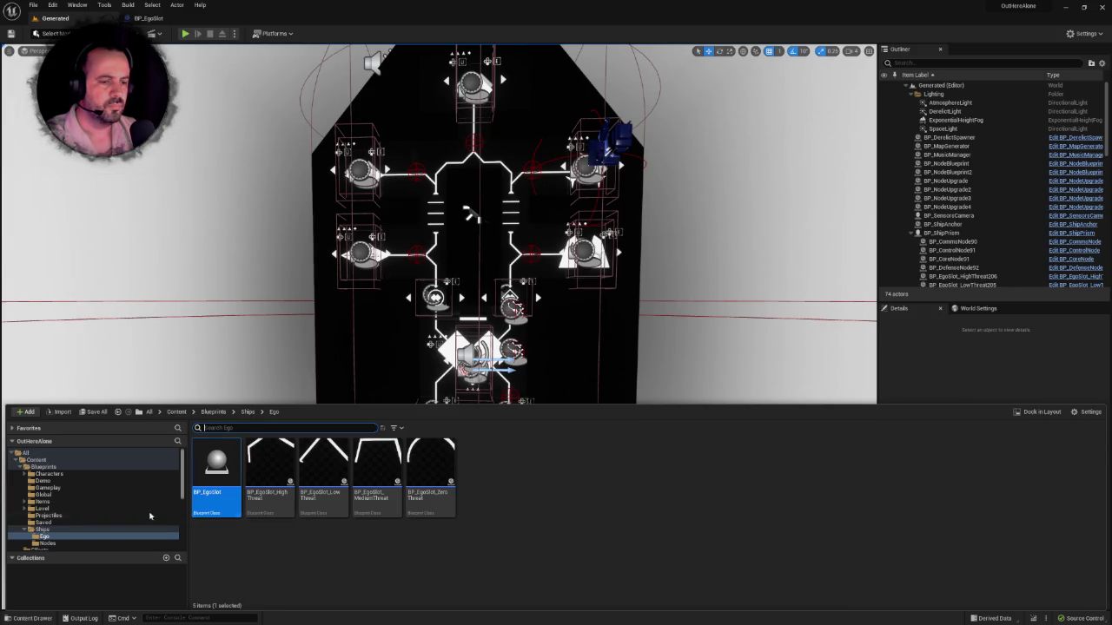
click(44, 468)
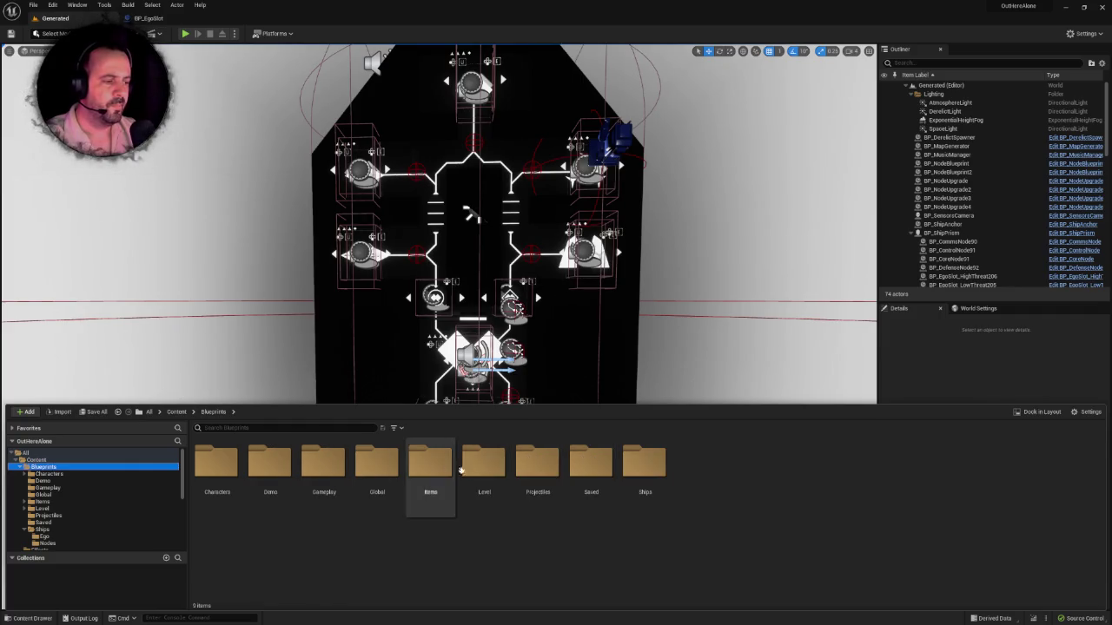
double_click(642, 461)
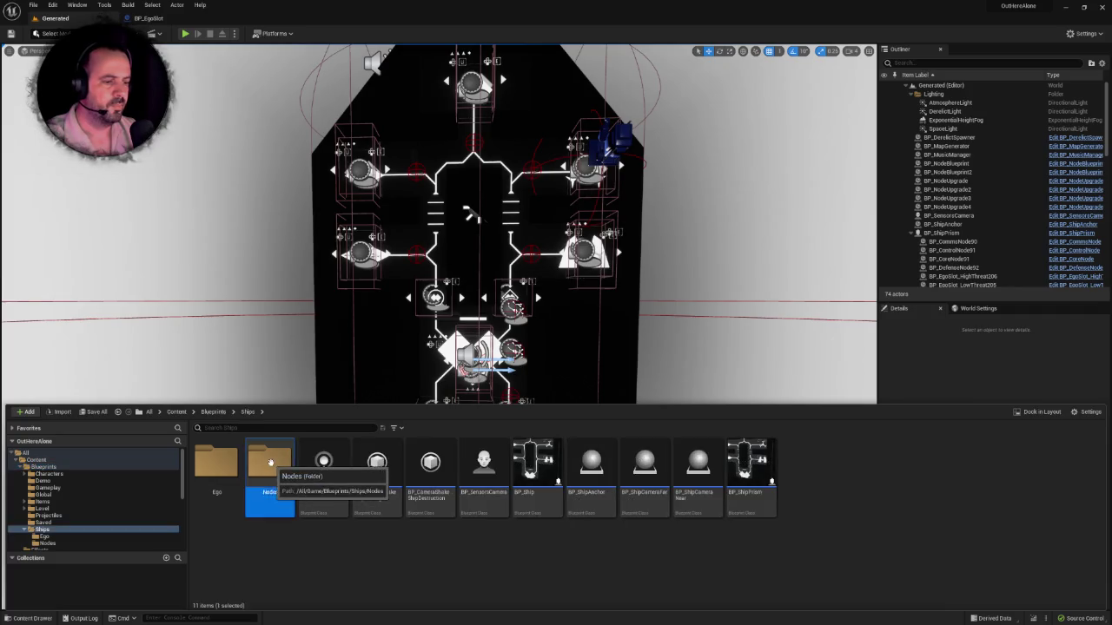
double_click(271, 463)
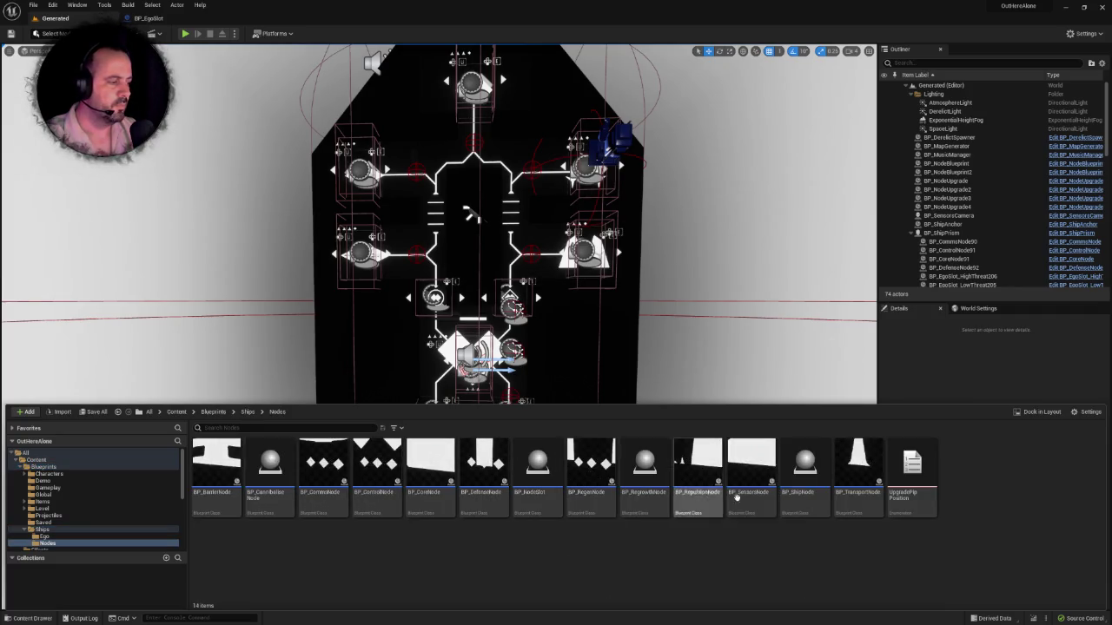
click(700, 477)
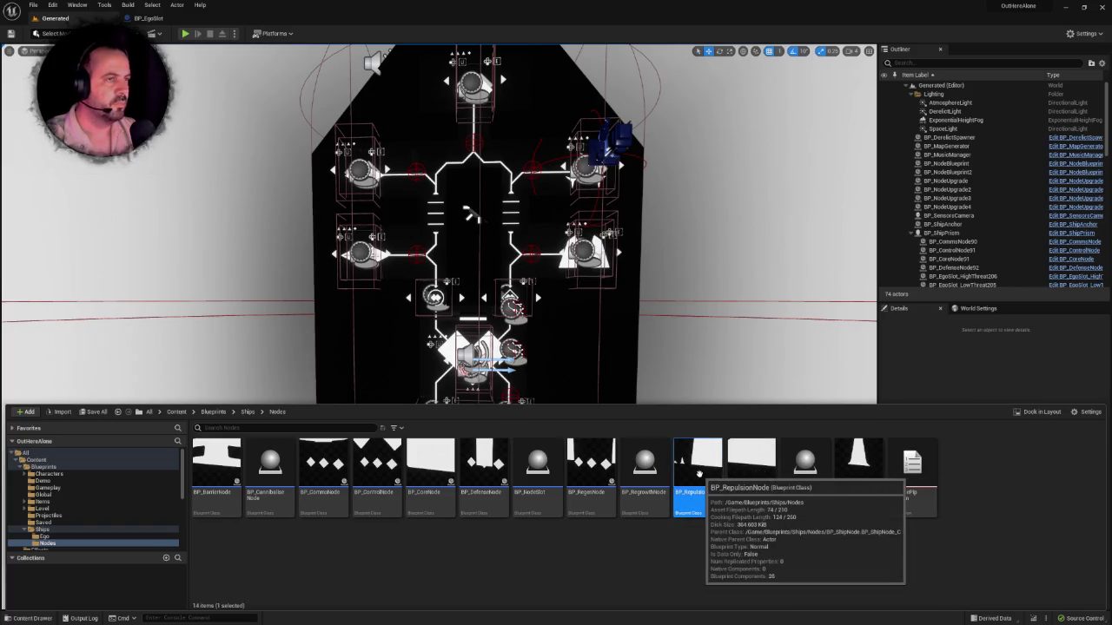
double_click(700, 478)
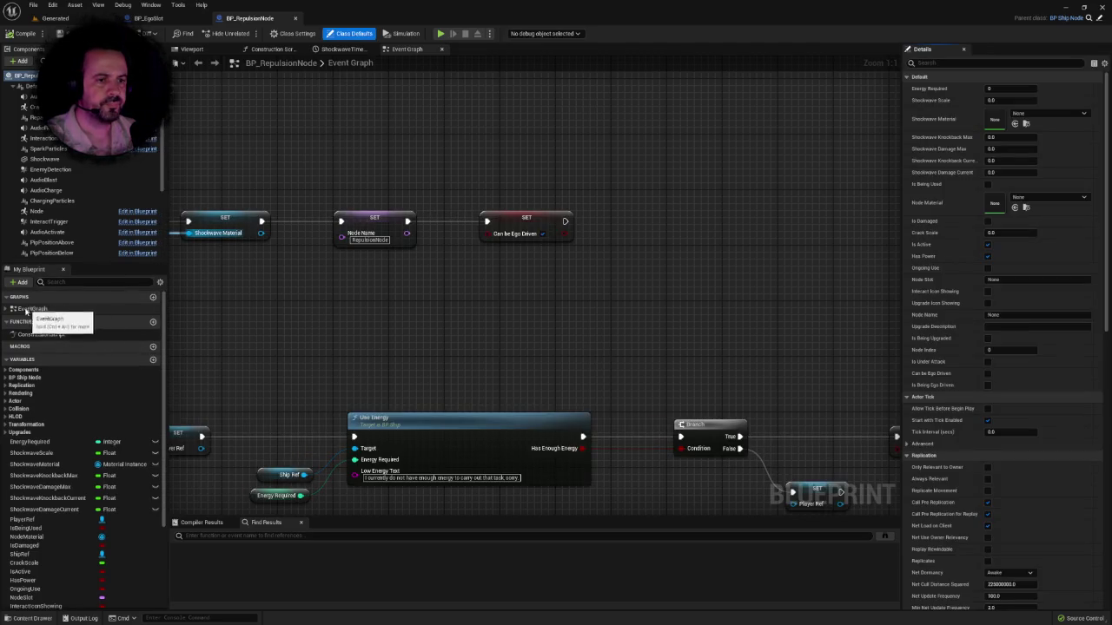
Step: Switch to BP_EgoSlot and pan through its Event Graph's grouped event sections
scroll(412, 323, down, 10)
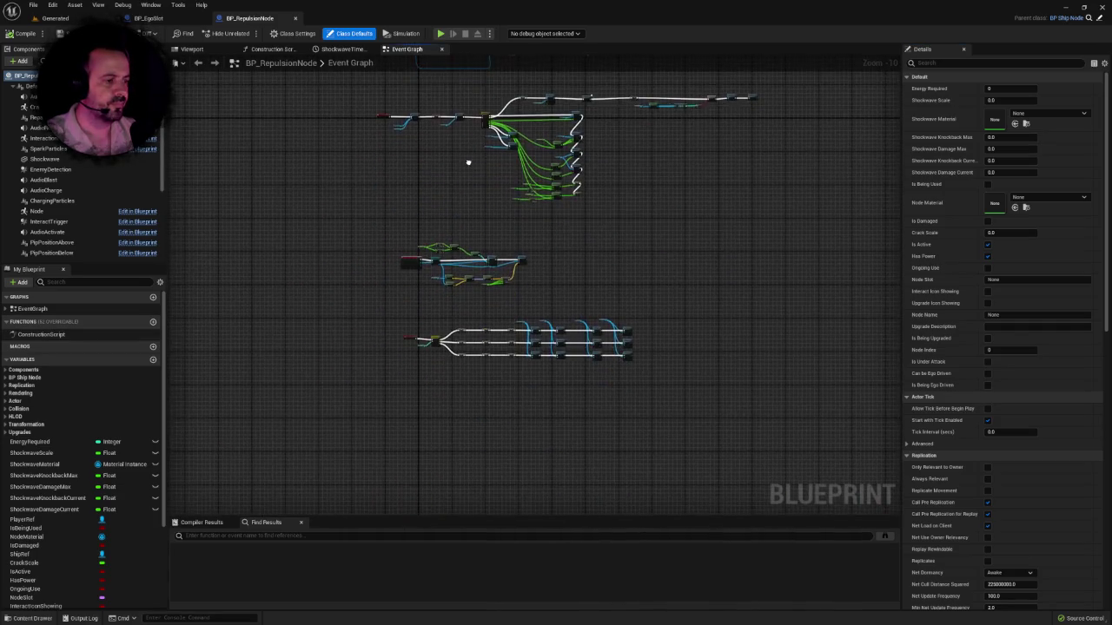
click(148, 17)
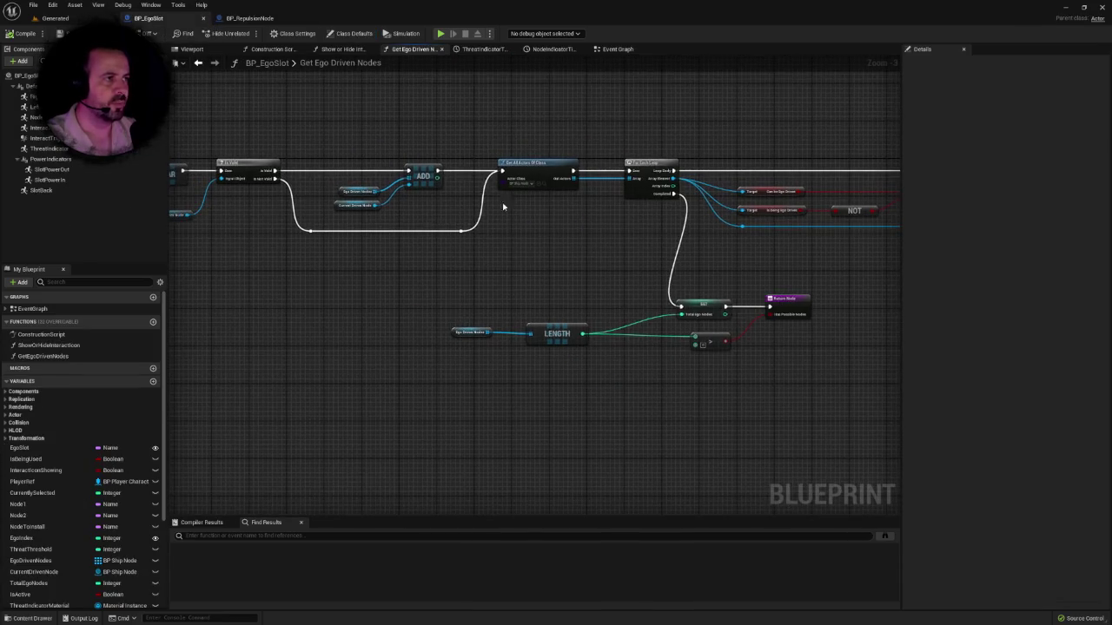
click(613, 50)
scroll(615, 322, down, 1)
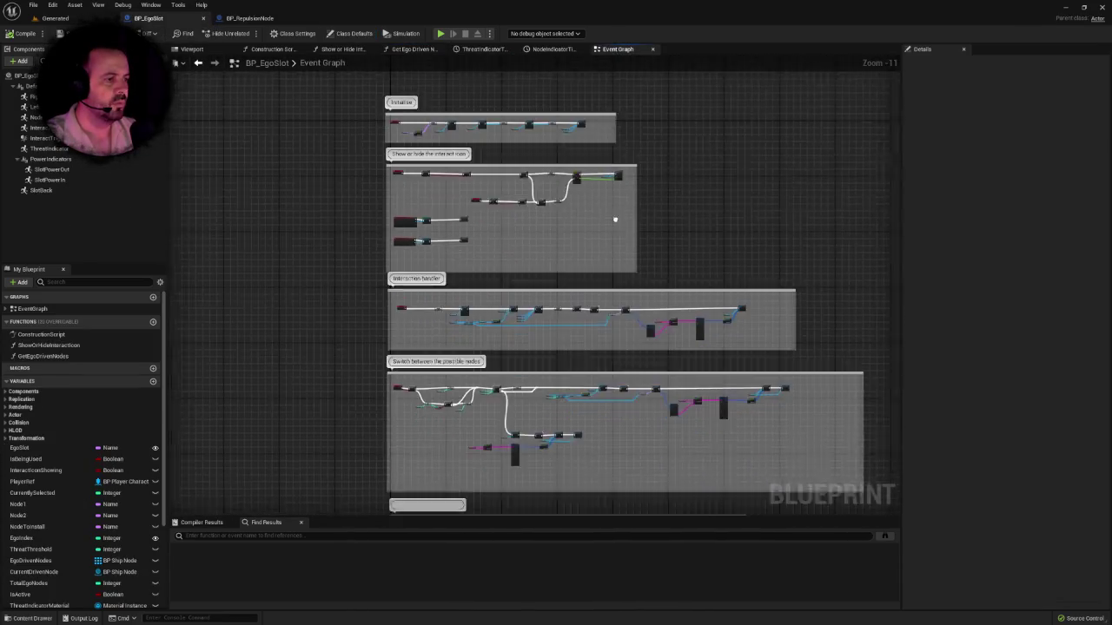
drag(609, 199, 590, 57)
mouse_move(593, 301)
mouse_down()
mouse_move(590, 87)
mouse_move(577, 247)
mouse_move(548, 369)
mouse_up()
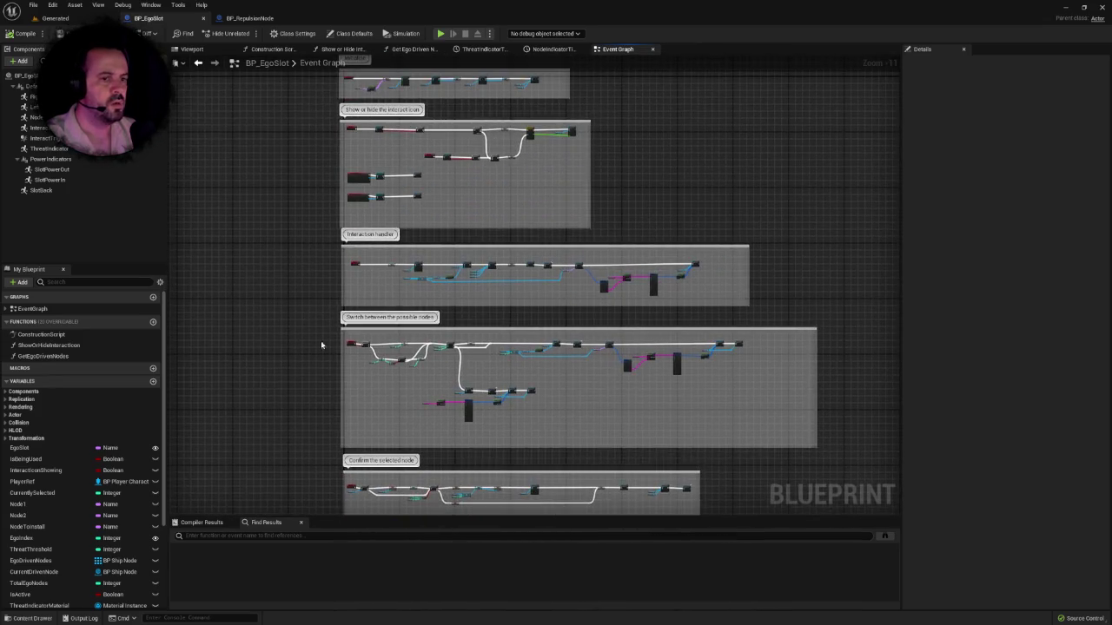
Step: Look over the ShowOrHideInteraction and GetEgoDrivenNodes function graphs, then go back to the Generated level
double_click(58, 345)
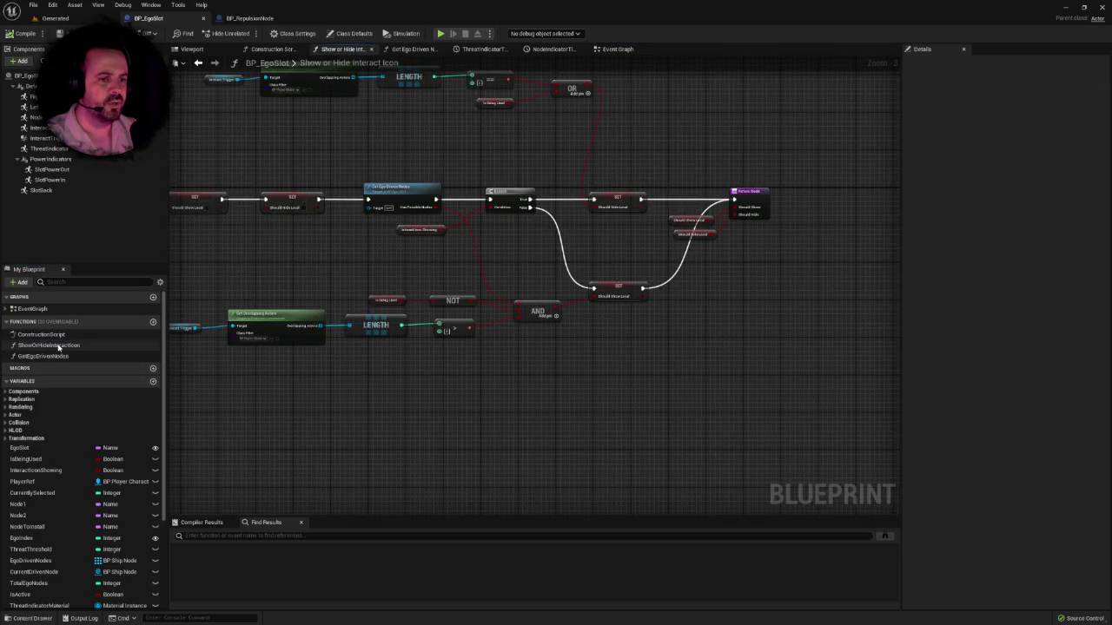
double_click(52, 356)
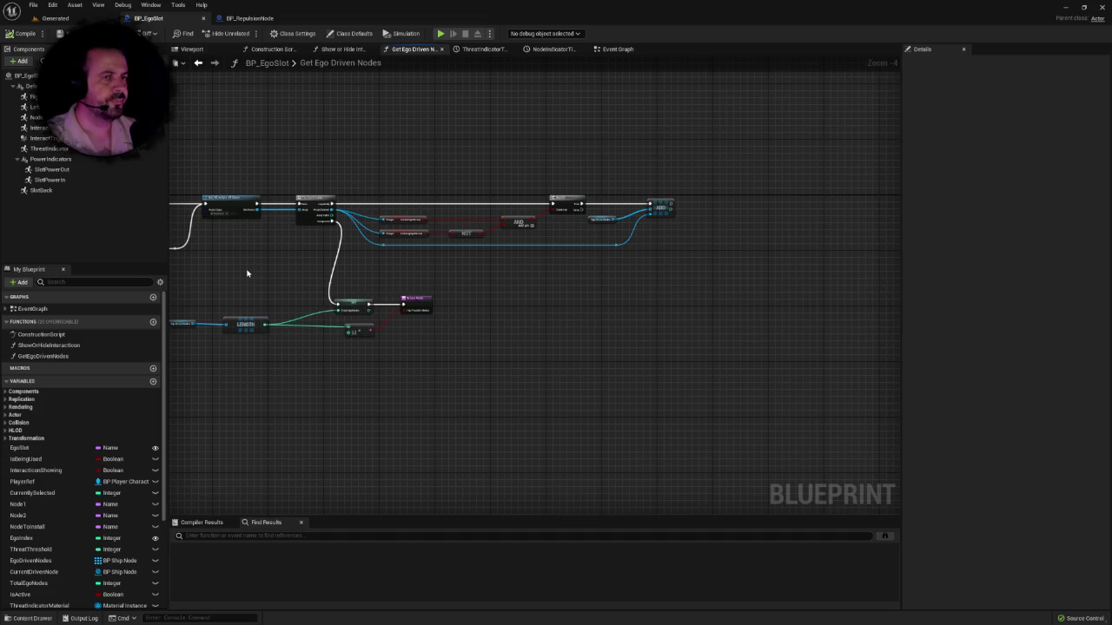
drag(247, 273, 345, 272)
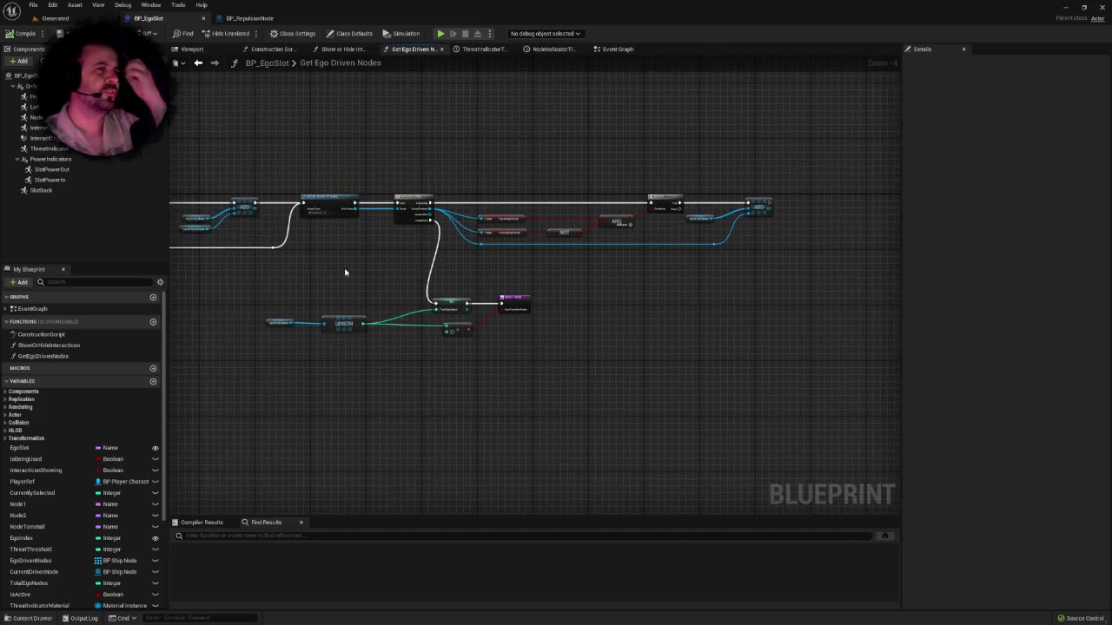
click(55, 18)
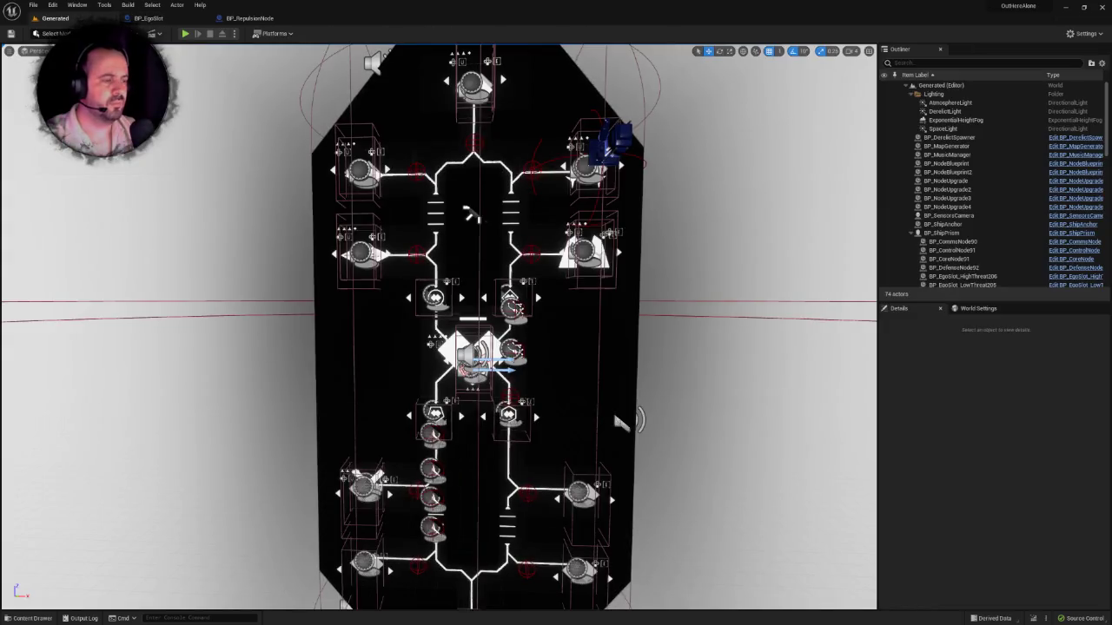
Step: Open the BP_Ship blueprint from the Ships folder in the Content Drawer
scroll(611, 445, down, 3)
key(ctrl+space)
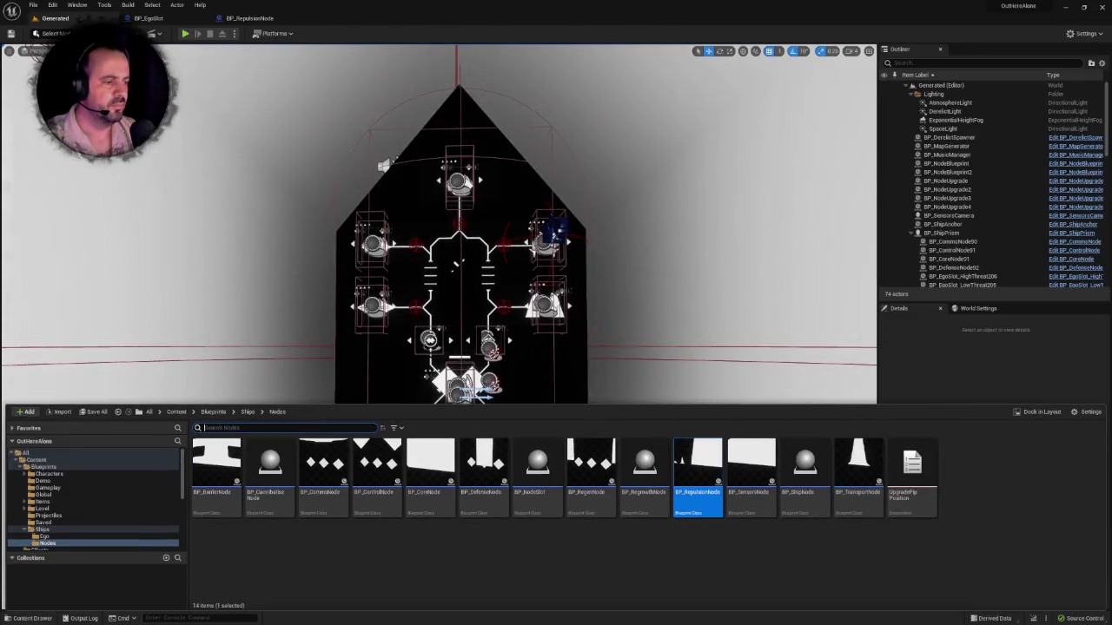
click(248, 412)
click(538, 469)
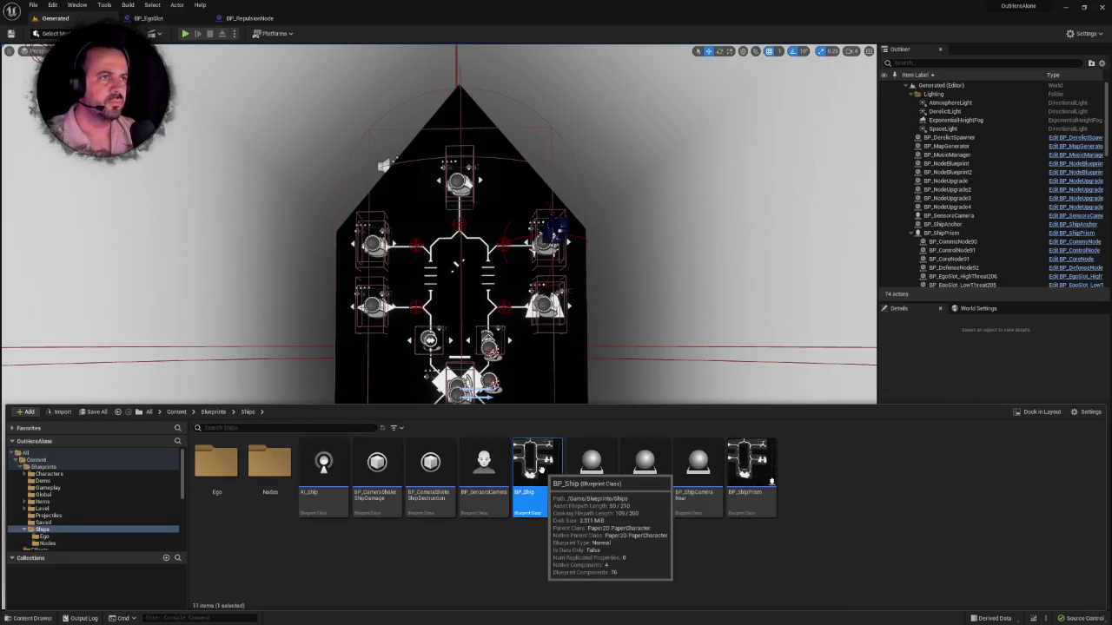
double_click(538, 469)
drag(330, 319, 357, 327)
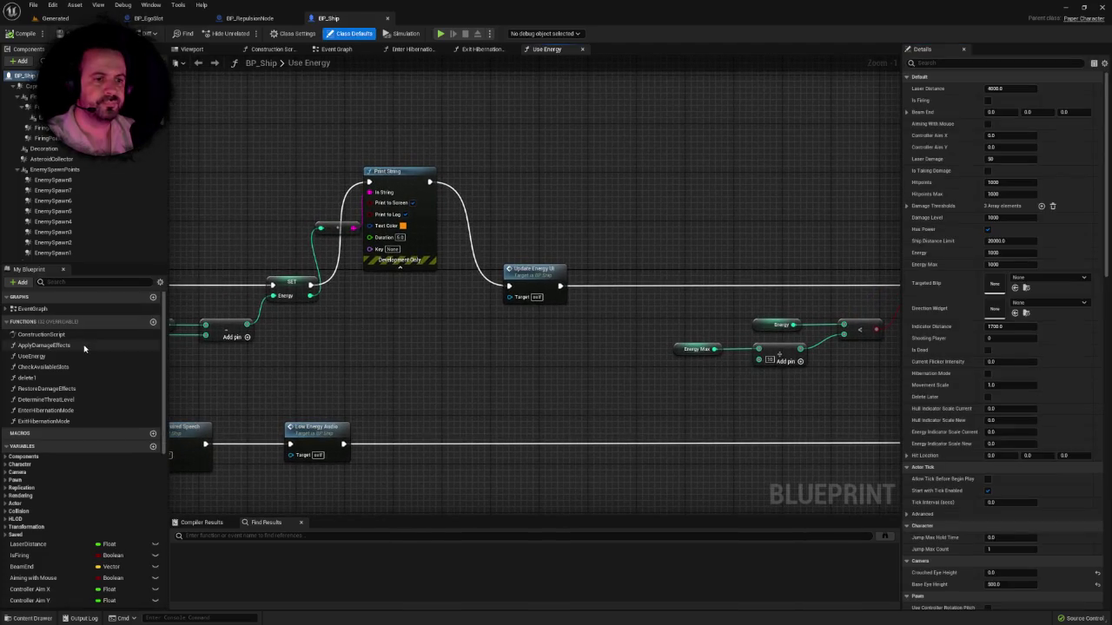
scroll(114, 363, down, 1)
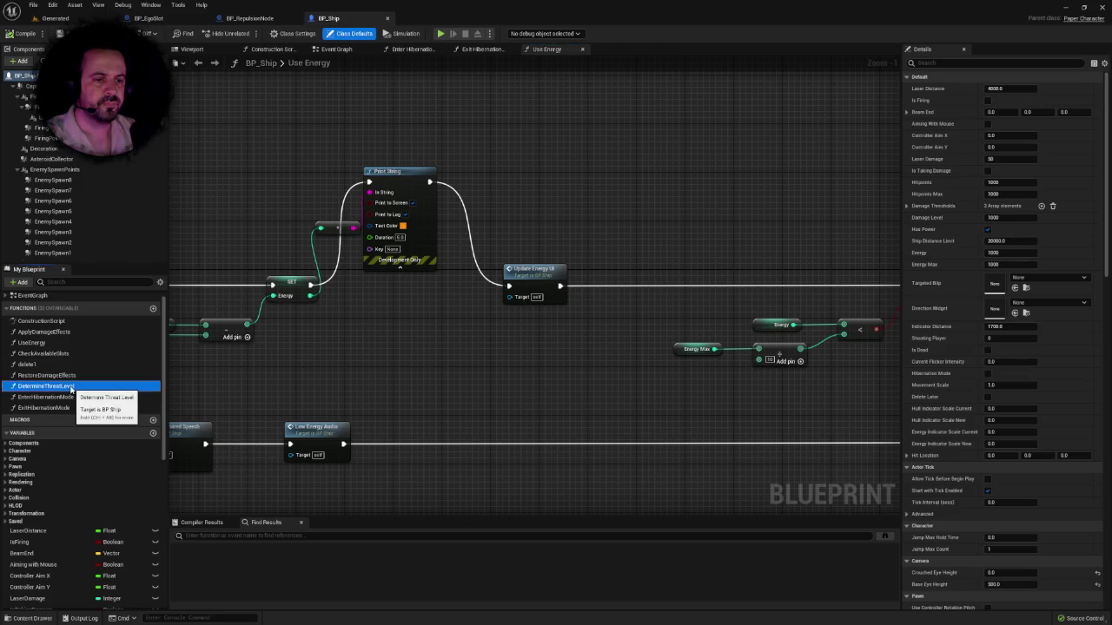
Step: Open BP_Ship's DetermineThreatLevel, RestoreDamageEffects, CheckAvailableSlots and ApplyDamageEffects graphs, then return to BP_EgoSlot
double_click(69, 387)
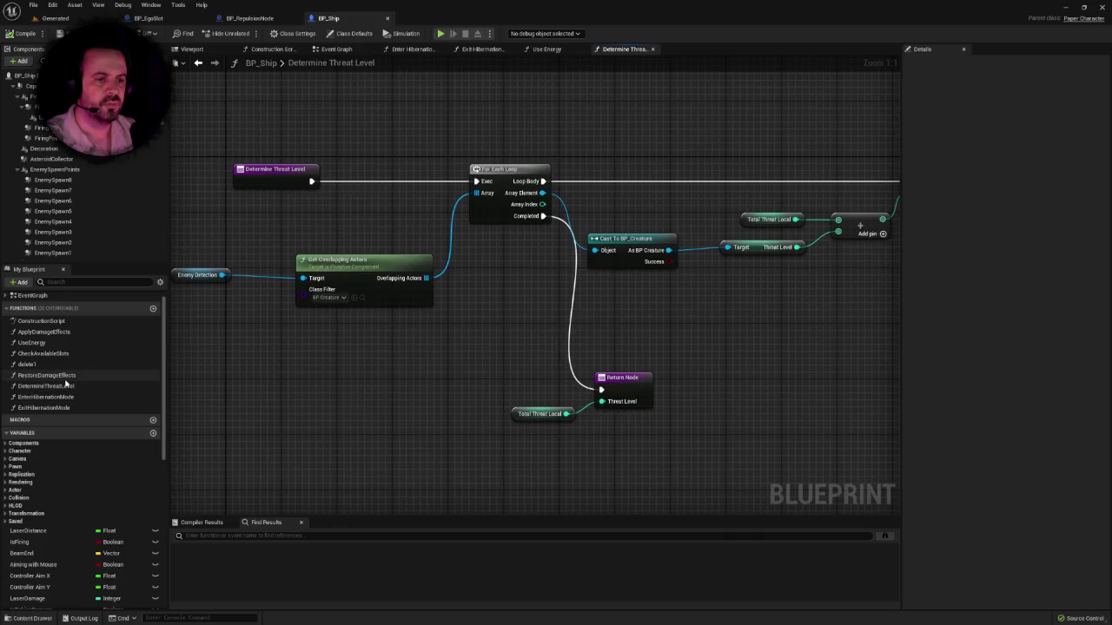
double_click(65, 375)
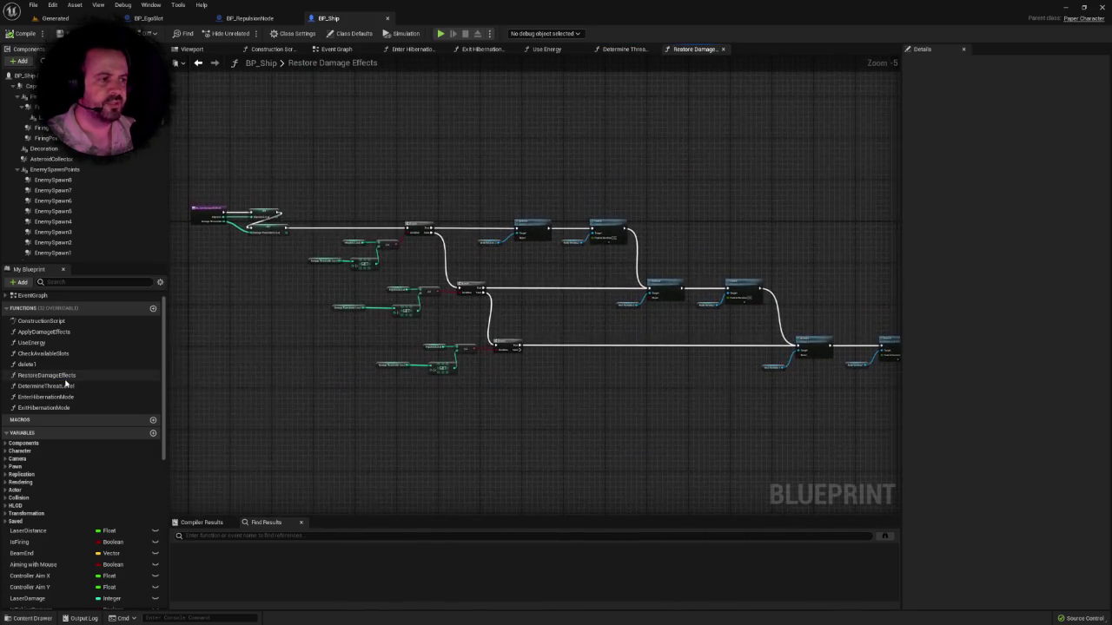
double_click(53, 352)
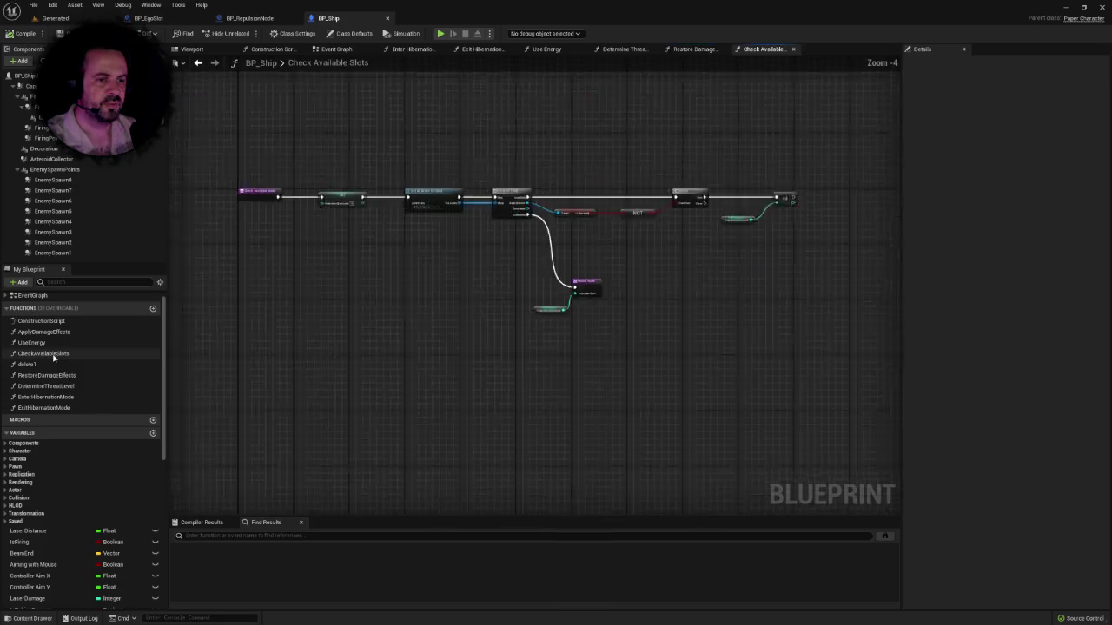
double_click(50, 332)
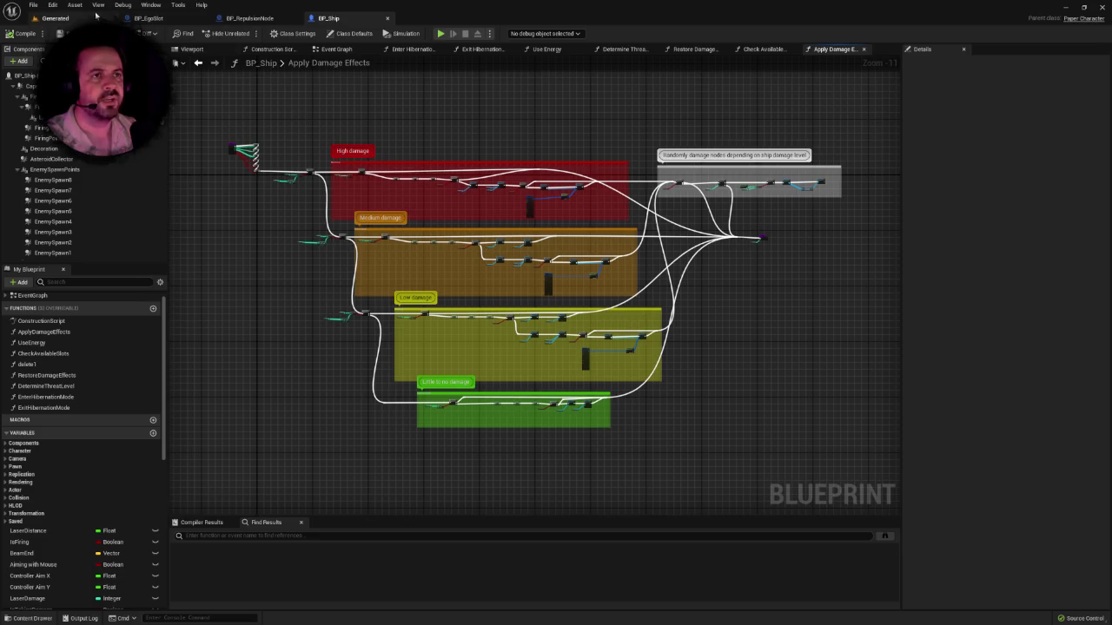
click(147, 17)
mouse_move(542, 172)
mouse_down()
mouse_move(637, 171)
mouse_move(689, 201)
mouse_move(486, 194)
mouse_up()
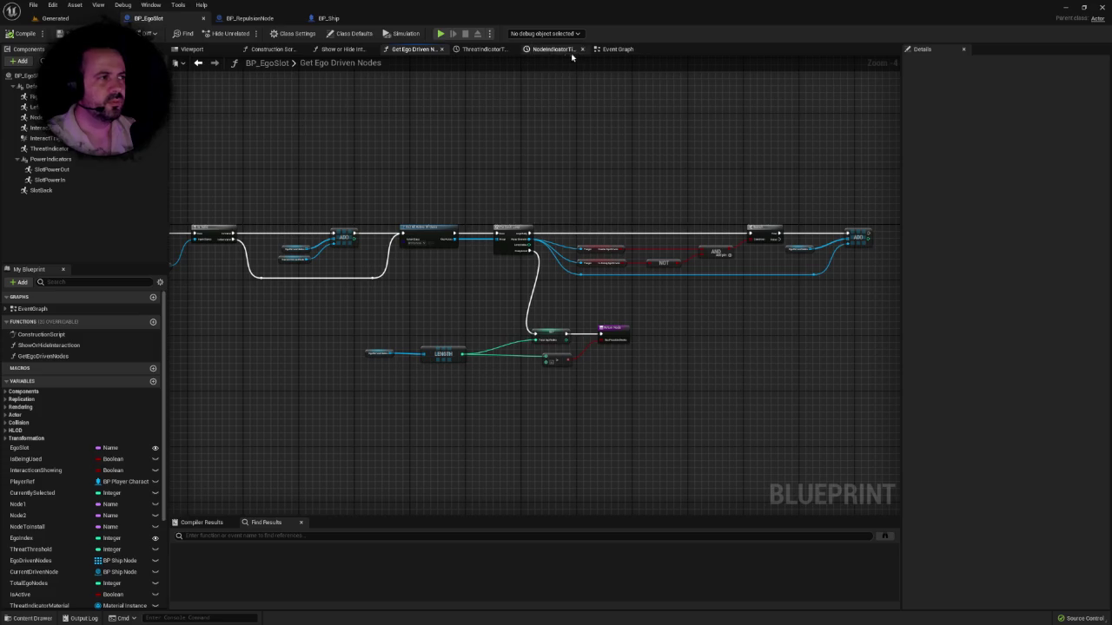
Step: Survey BP_EgoSlot's comment groups through the Show or hide nodes, then return to the Generated level
click(610, 48)
mouse_move(485, 354)
mouse_down()
mouse_move(362, 339)
mouse_move(410, 339)
mouse_up()
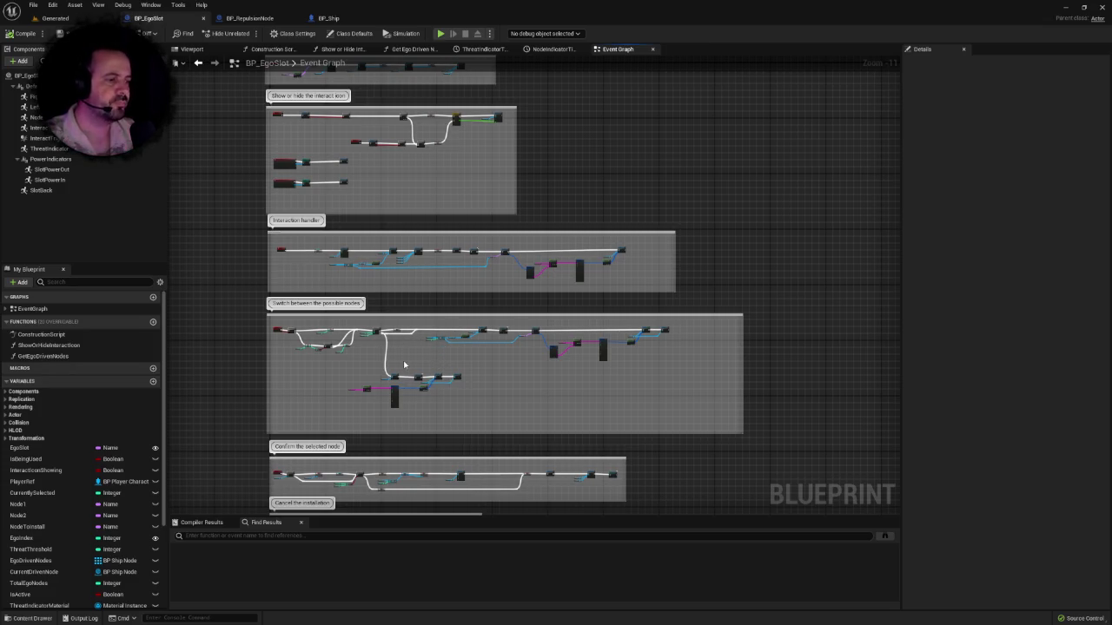
scroll(403, 361, up, 2)
mouse_move(403, 360)
mouse_down()
mouse_move(540, 460)
mouse_move(547, 388)
mouse_up()
scroll(530, 368, down, 2)
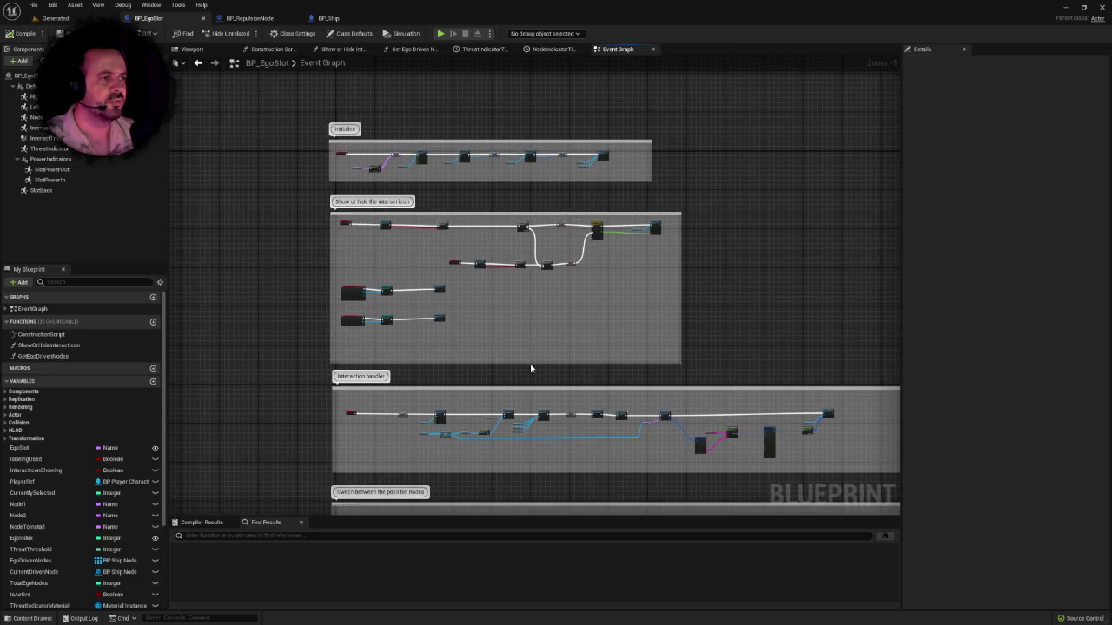
scroll(510, 329, up, 3)
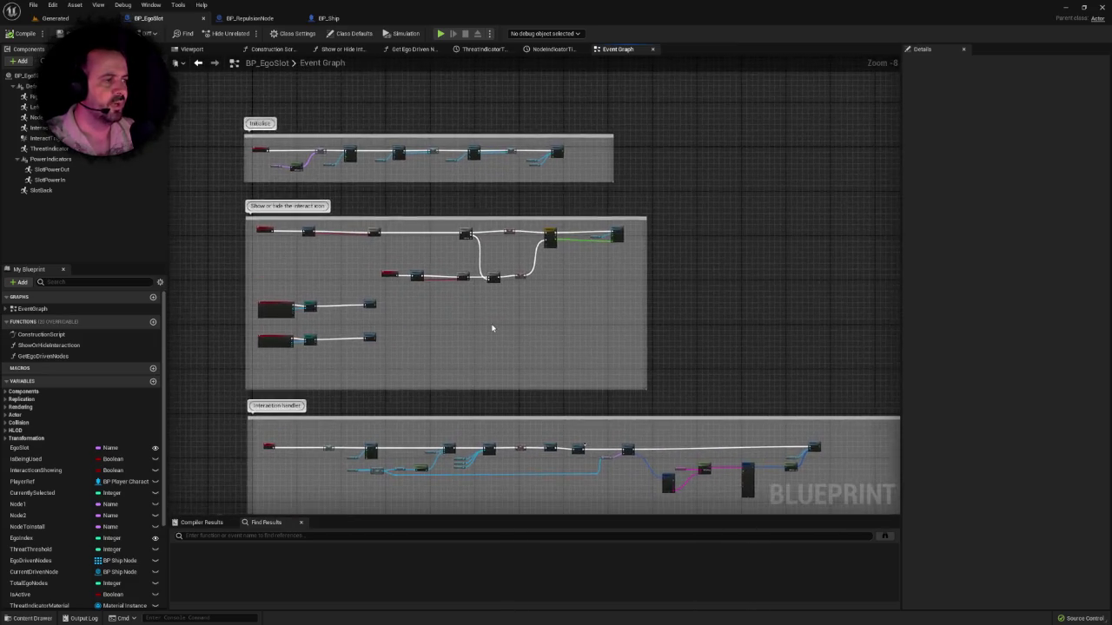
scroll(489, 325, up, 4)
scroll(581, 367, down, 1)
scroll(442, 350, up, 1)
drag(442, 350, 725, 350)
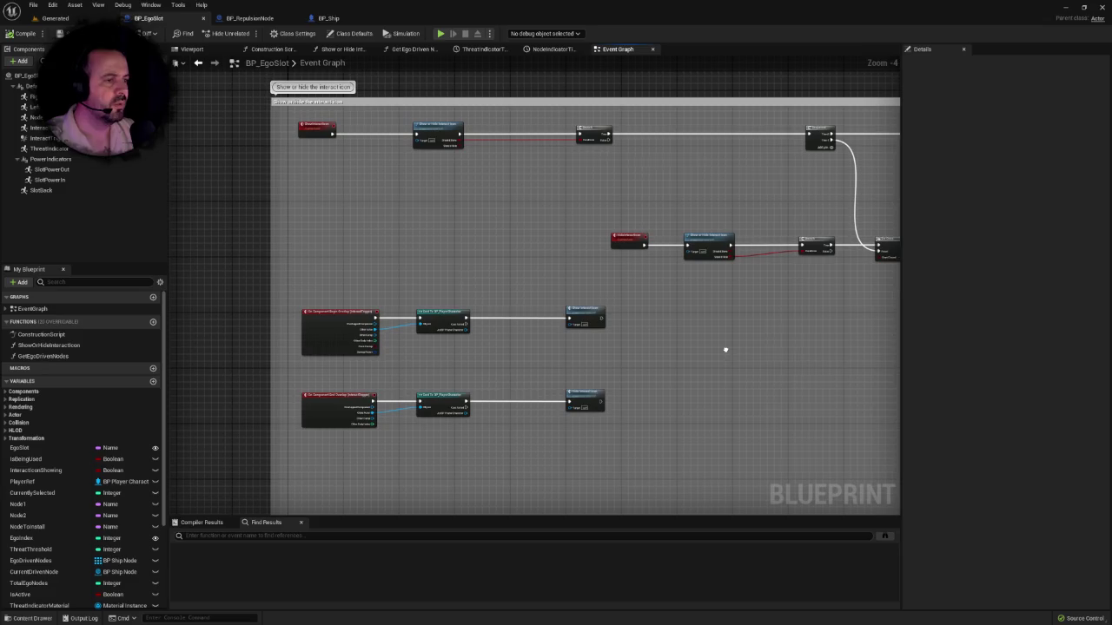
scroll(492, 377, down, 4)
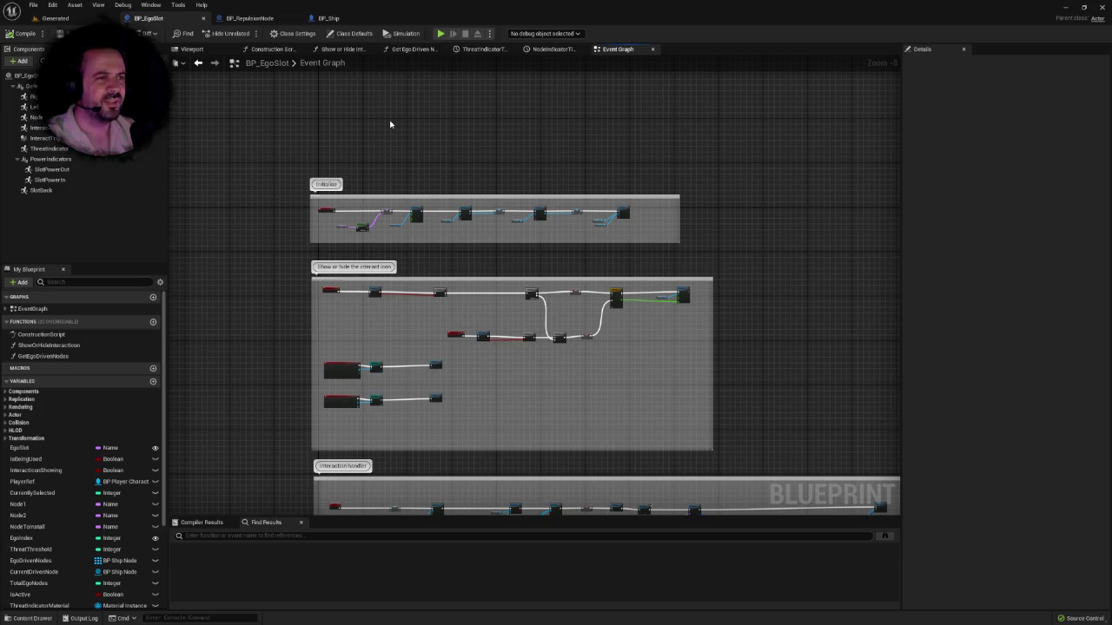
click(55, 17)
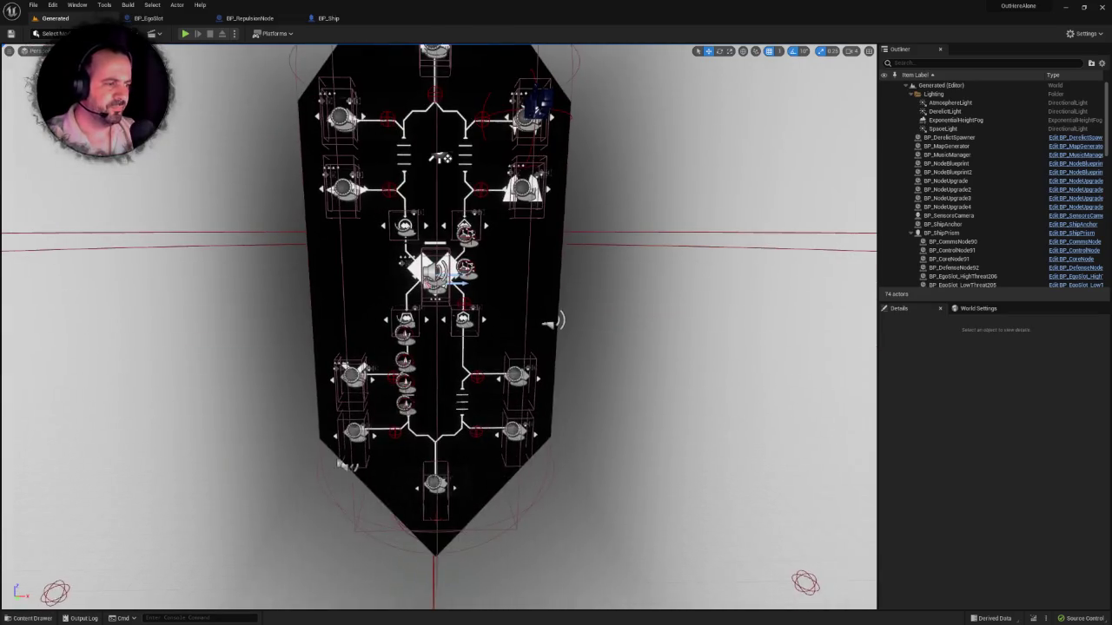
Step: Open AI_Ship from the Ships folder and zoom out on its Event Graph sections
click(30, 619)
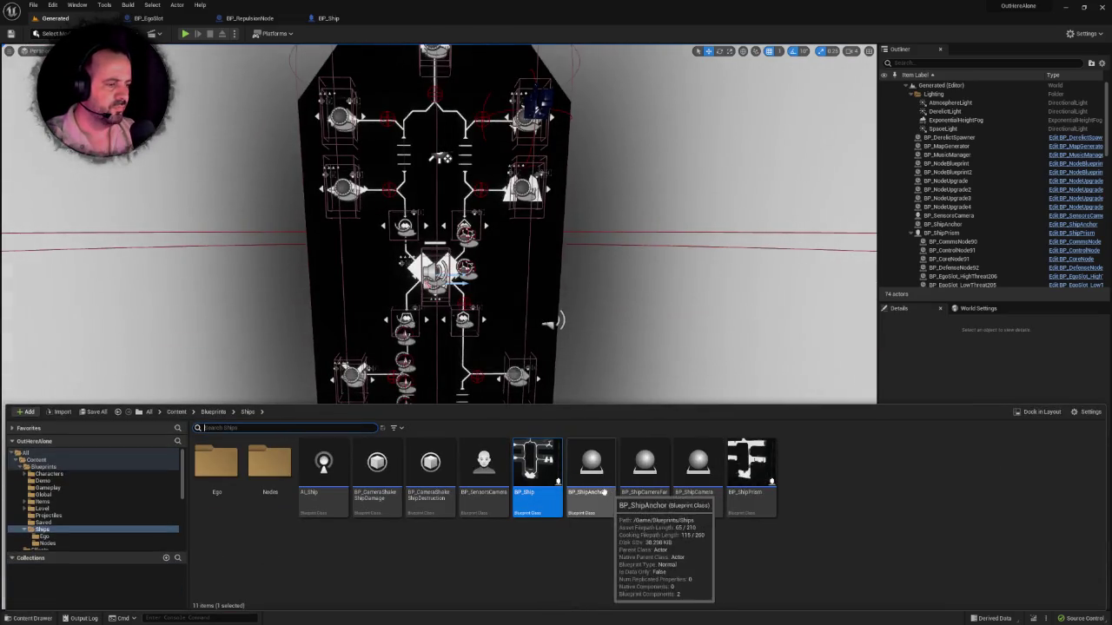
click(322, 471)
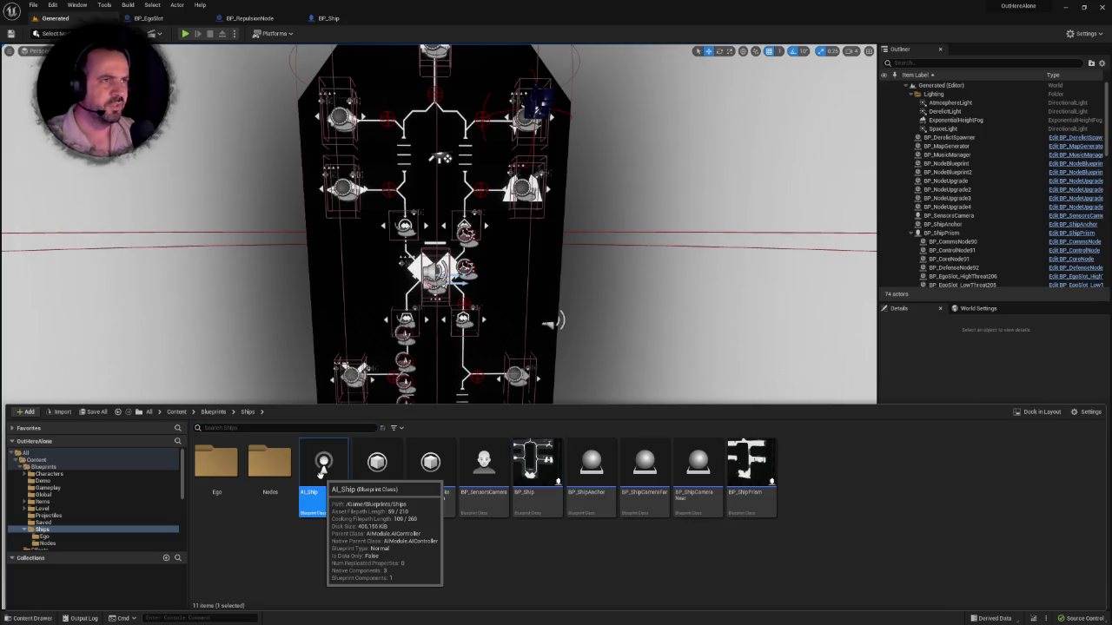
double_click(321, 472)
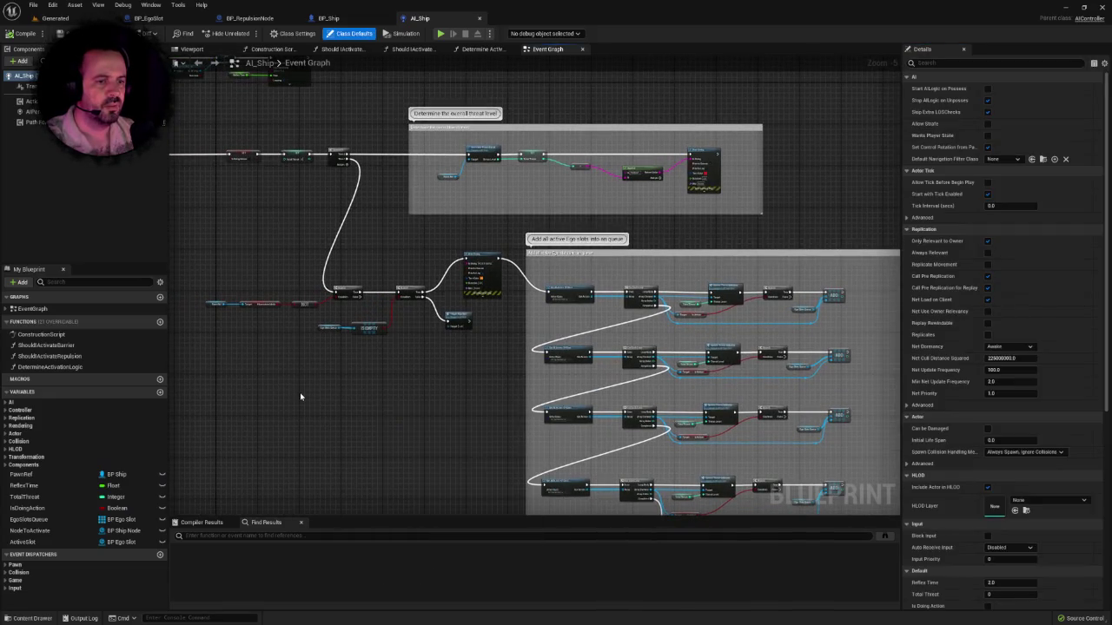
scroll(358, 390, down, 3)
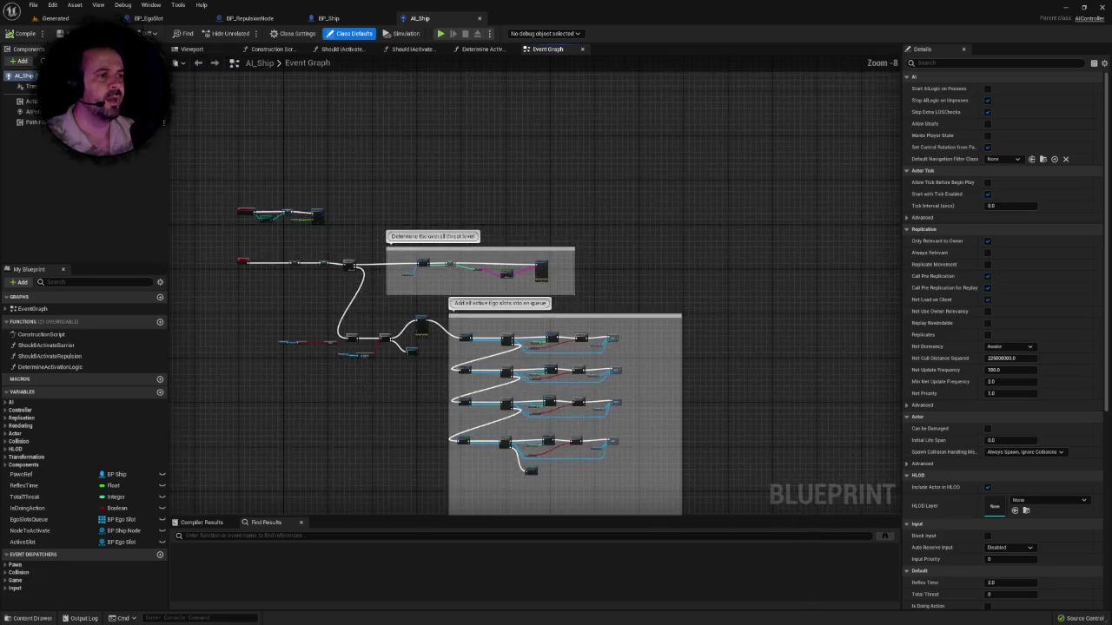
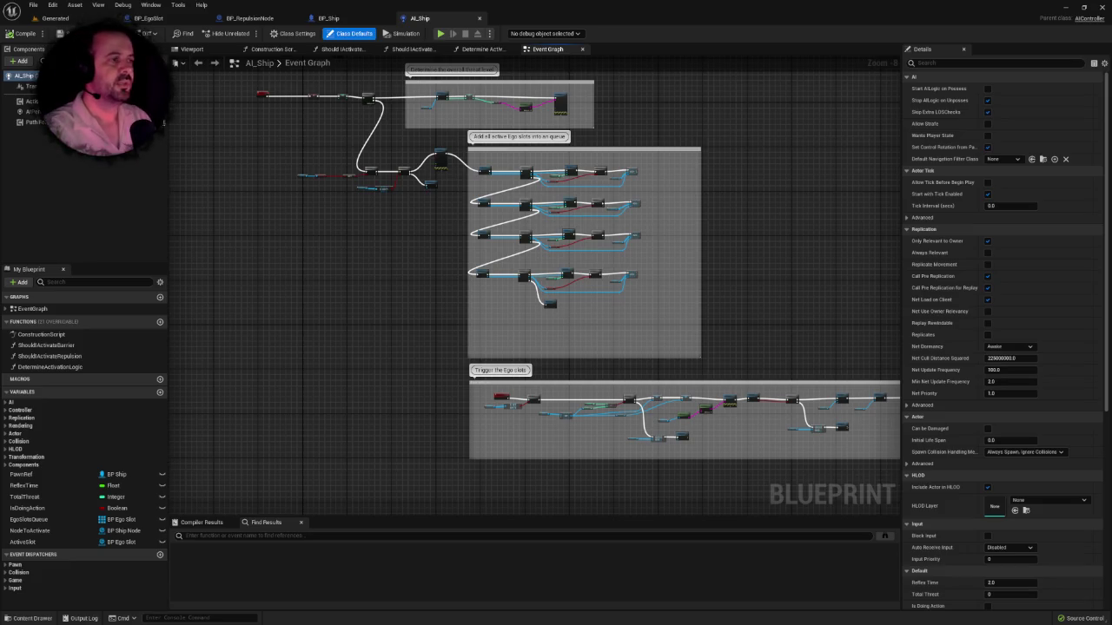
Step: Find references to ShouldActivateBarrier and jump to its use in Determine Activation Logic
mouse_move(538, 312)
mouse_down()
mouse_move(545, 297)
mouse_move(495, 303)
mouse_move(455, 365)
mouse_up()
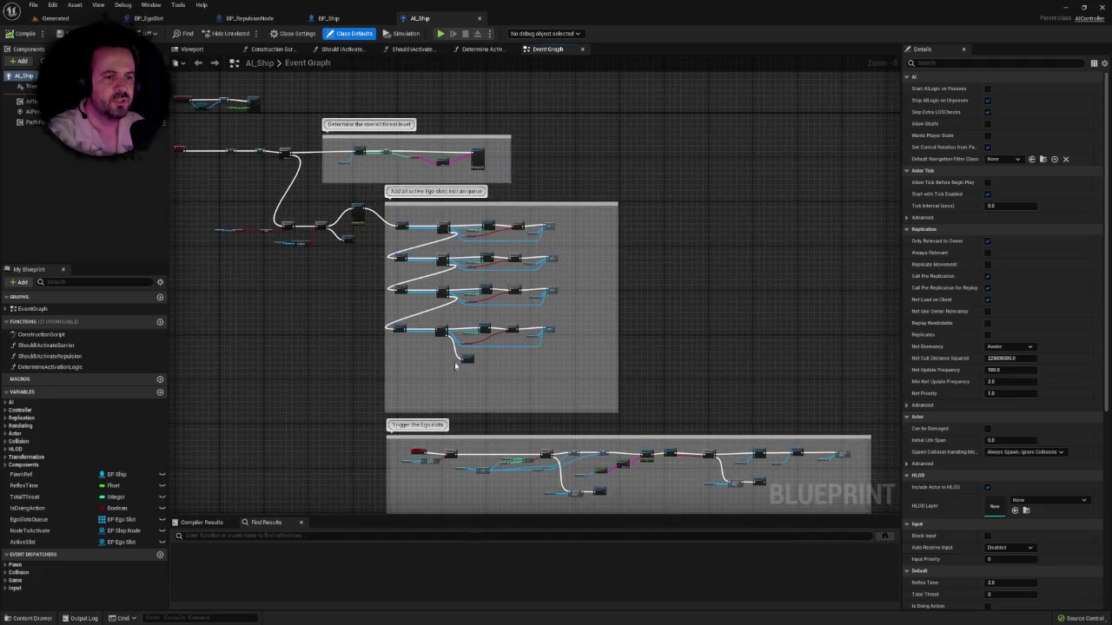
right_click(70, 347)
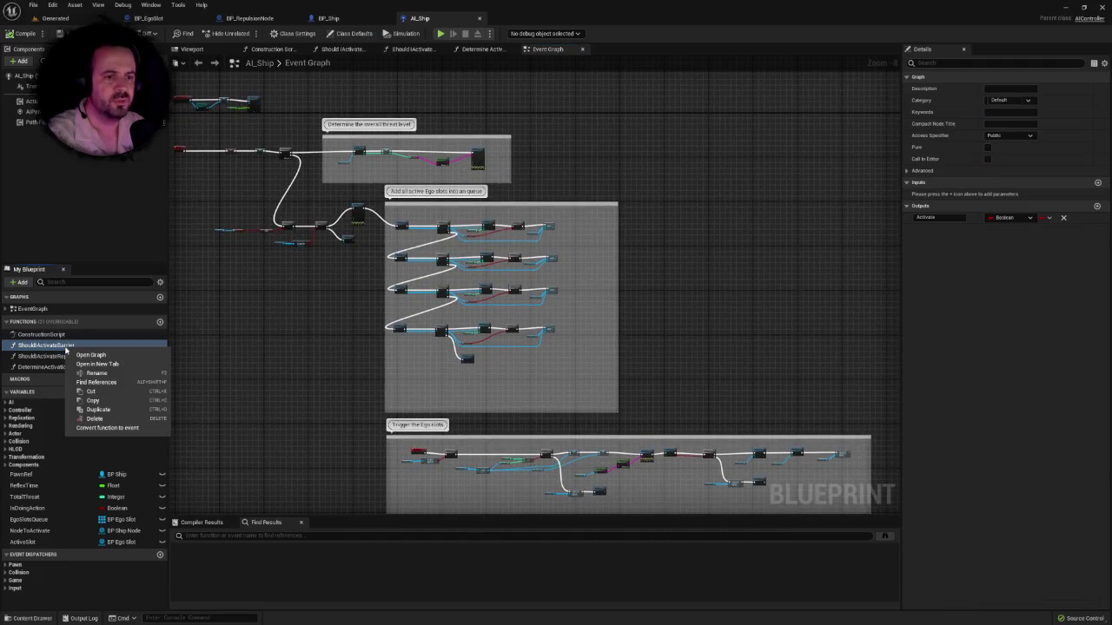
click(121, 382)
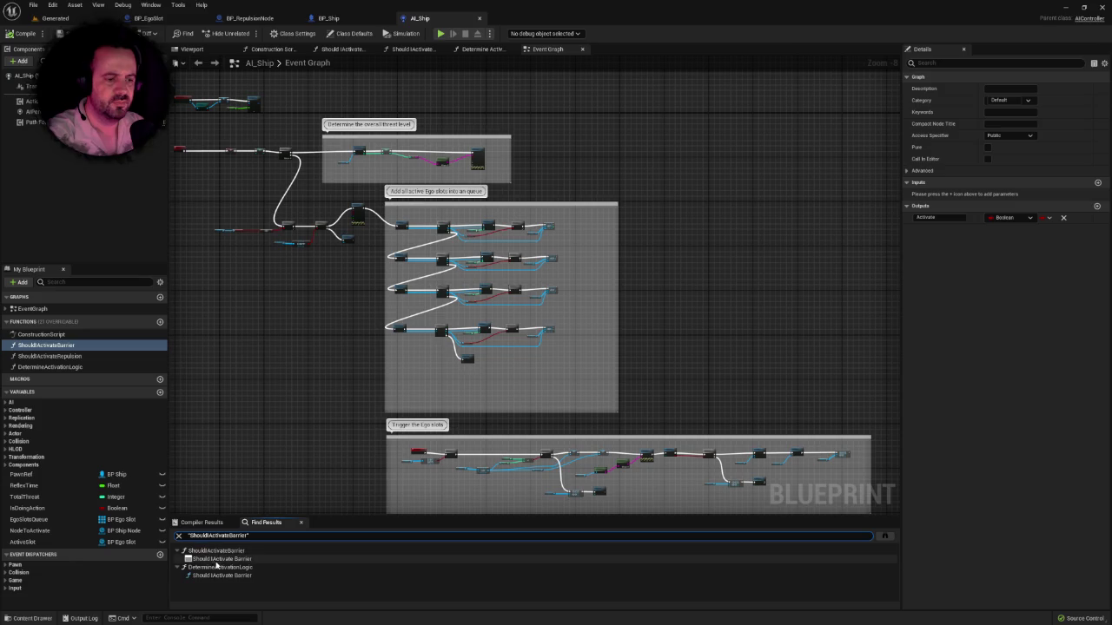
click(216, 561)
click(222, 569)
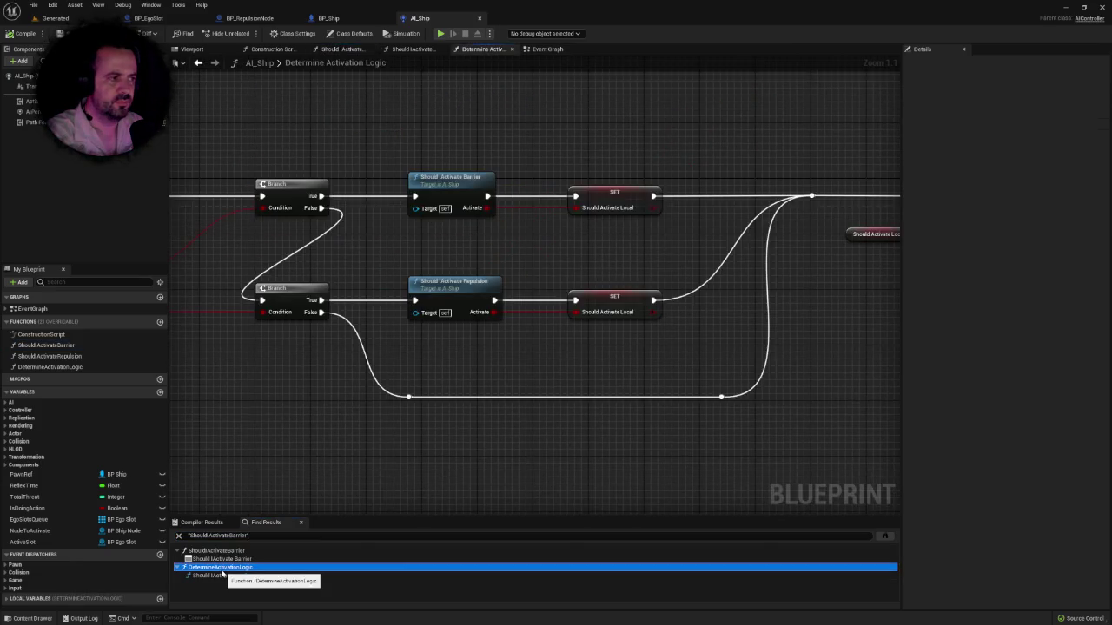
scroll(625, 466, down, 2)
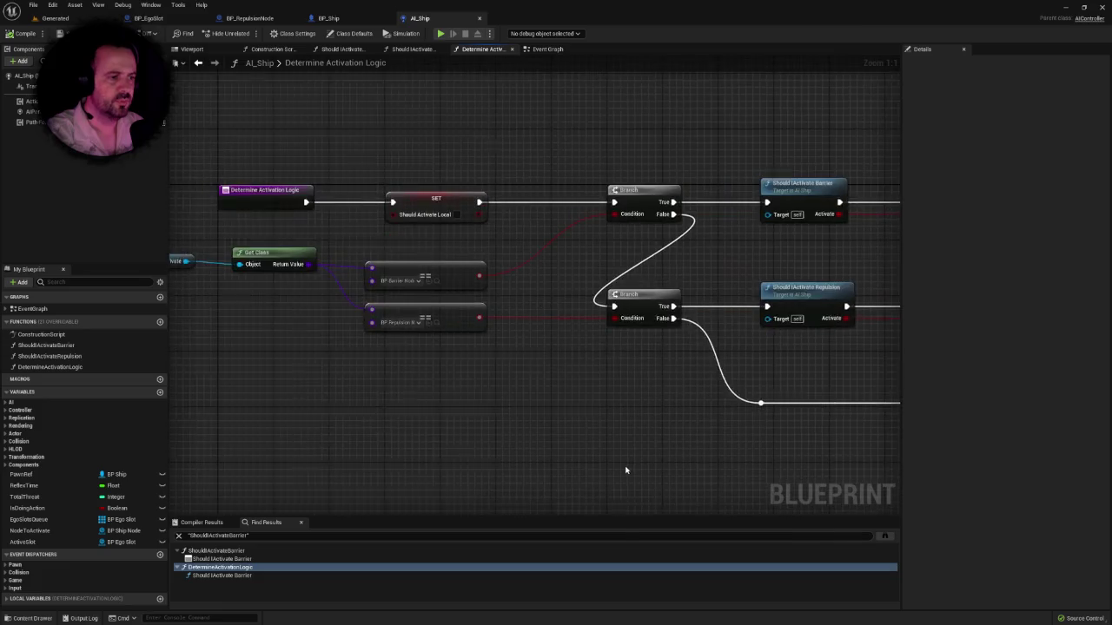
scroll(595, 451, down, 2)
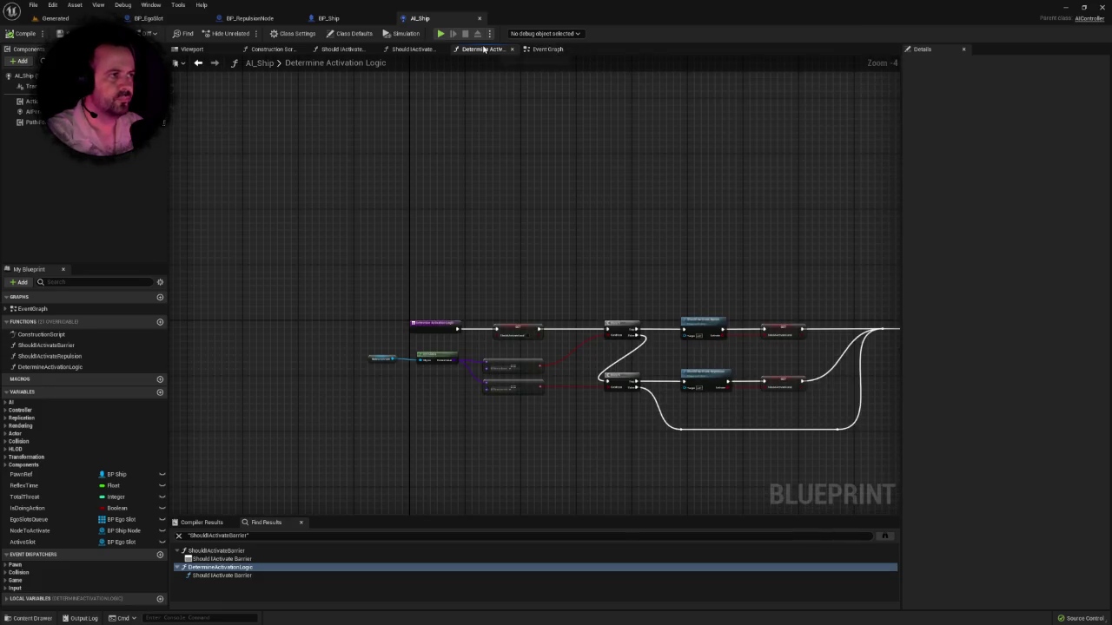
scroll(484, 325, up, 2)
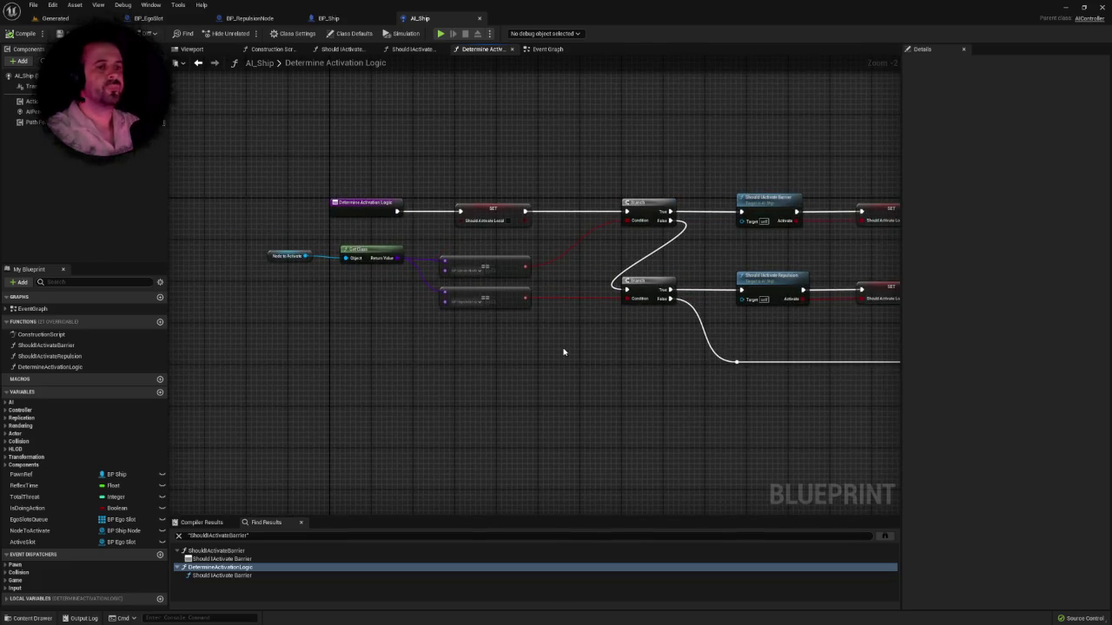
Step: Open the ShouldActivateBarrier function graph
click(70, 347)
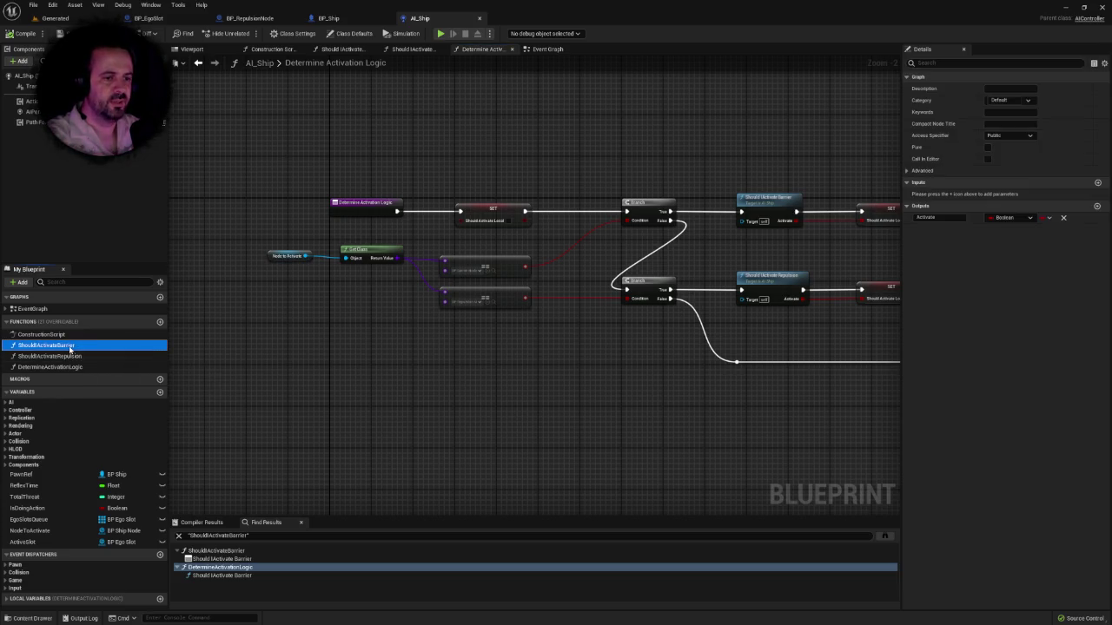
double_click(70, 347)
scroll(377, 355, up, 3)
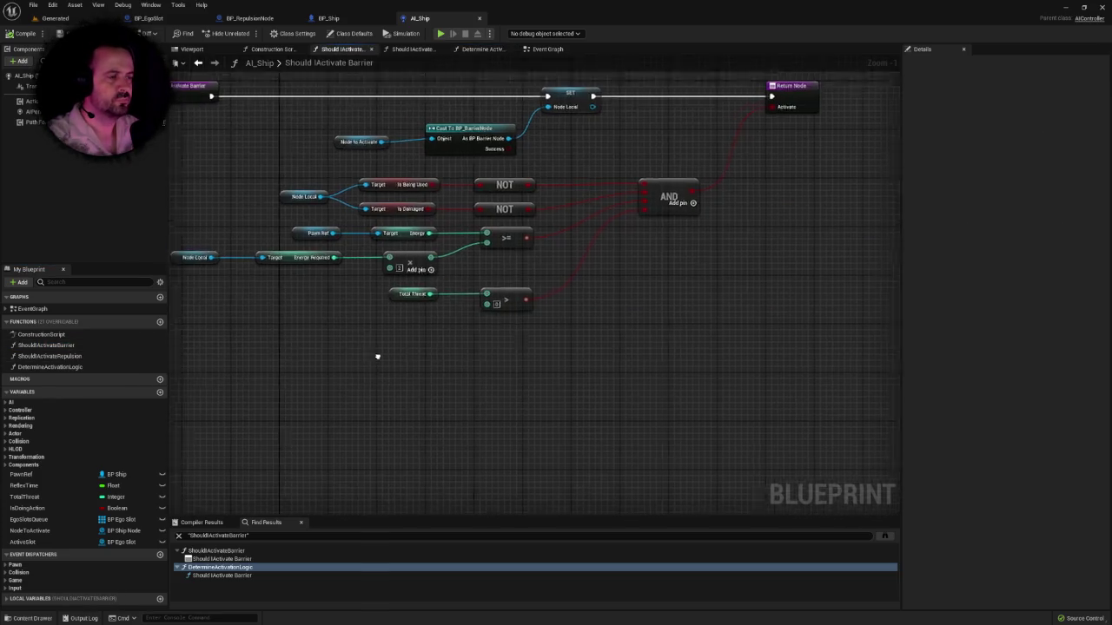
Step: Duplicate ShouldActivateBarrier and name the copy ShouldICannibalise
click(73, 346)
right_click(76, 345)
click(123, 406)
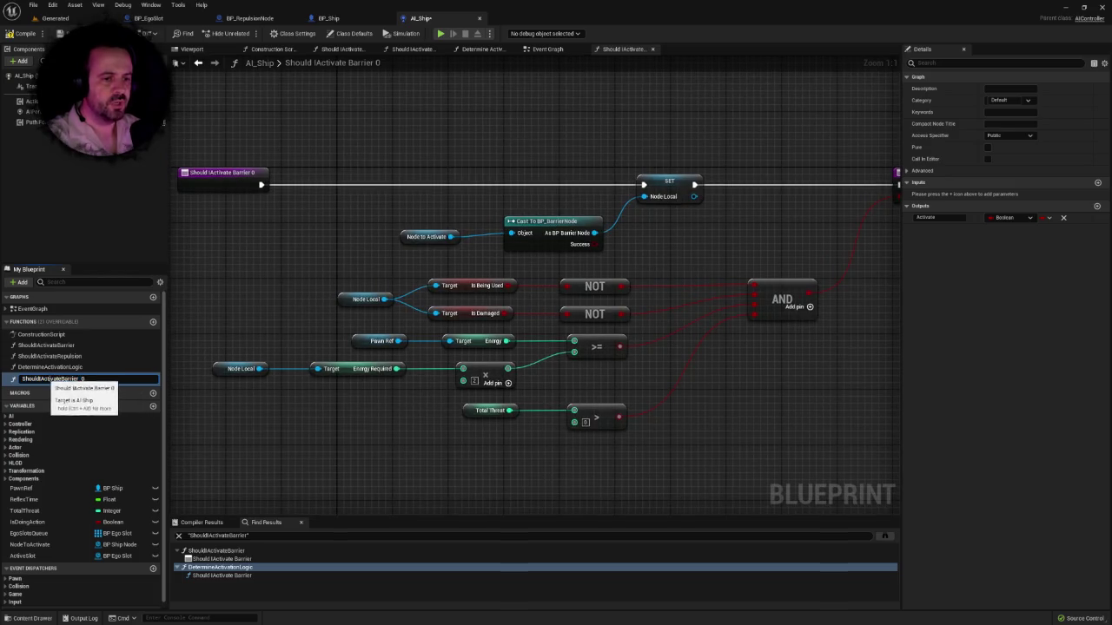
drag(68, 379, 41, 380)
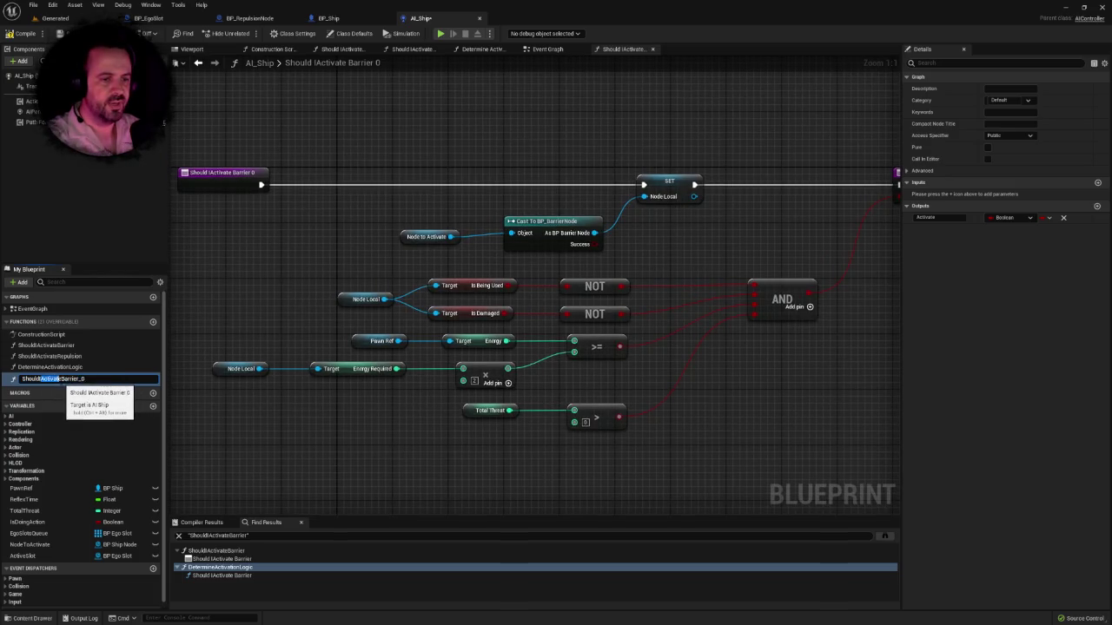
text(Cann)
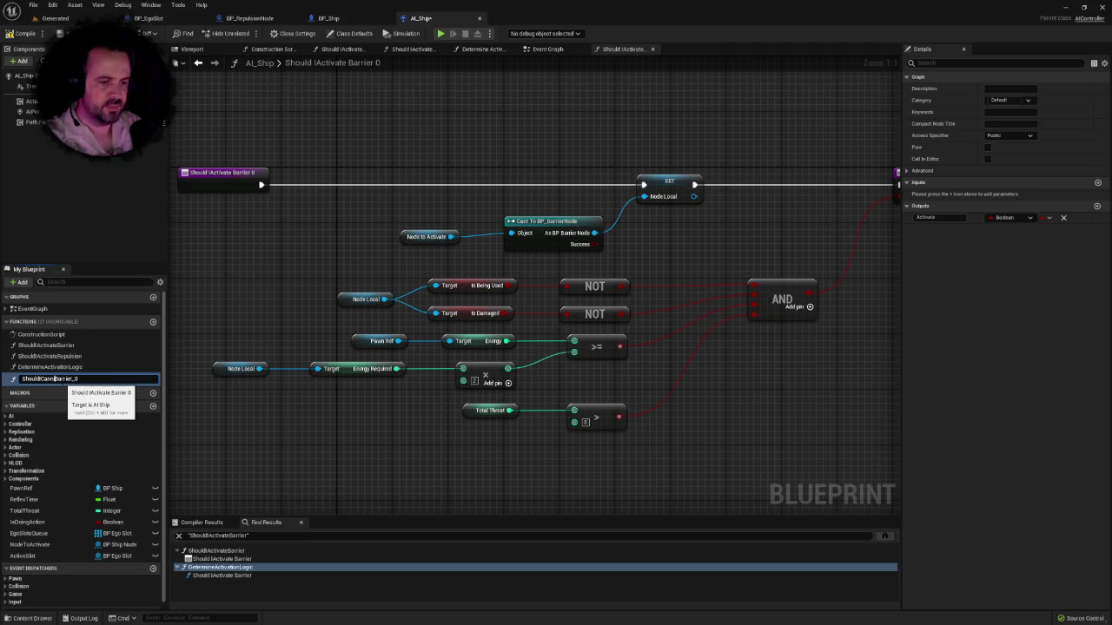
text(ibalise)
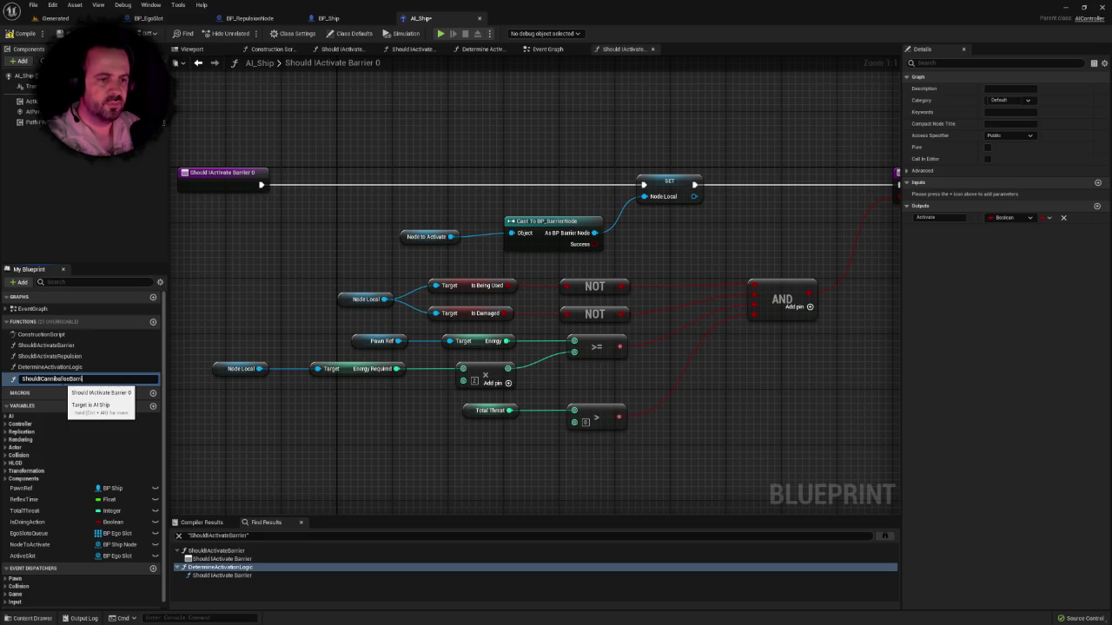
key(Return)
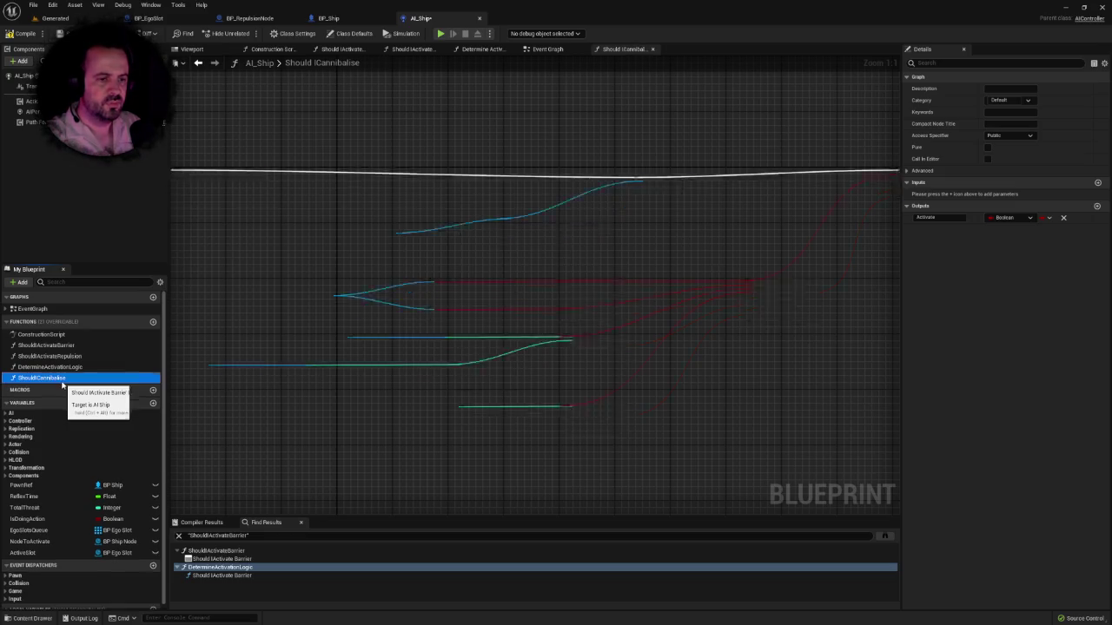
Step: Duplicate the Cannibalise function and name the copy ShouldIActivateRegrowth
right_click(52, 381)
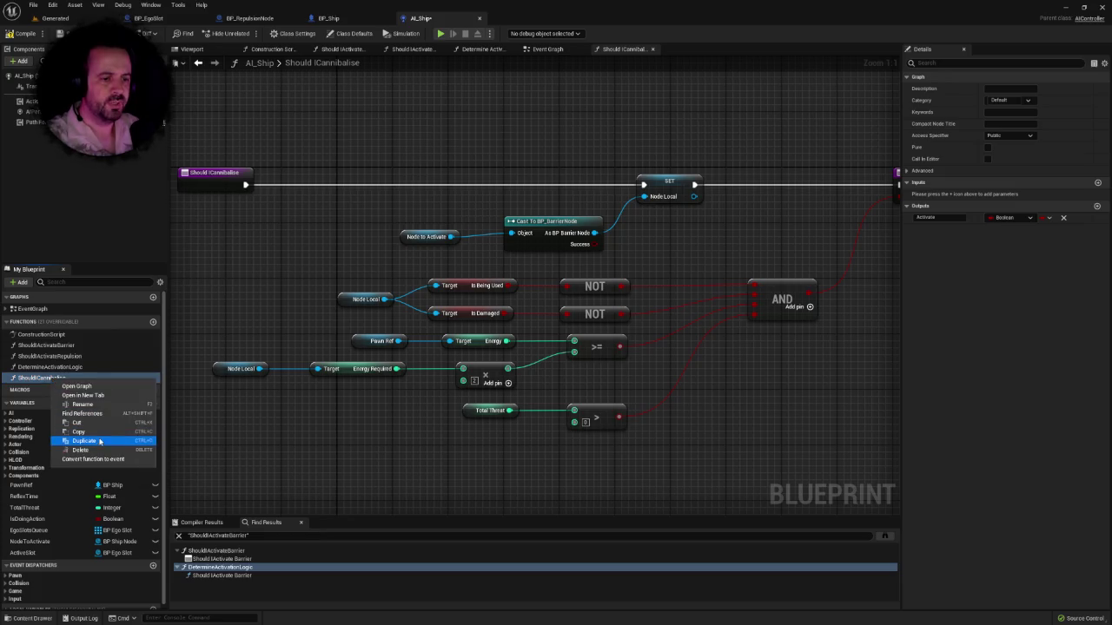
click(98, 441)
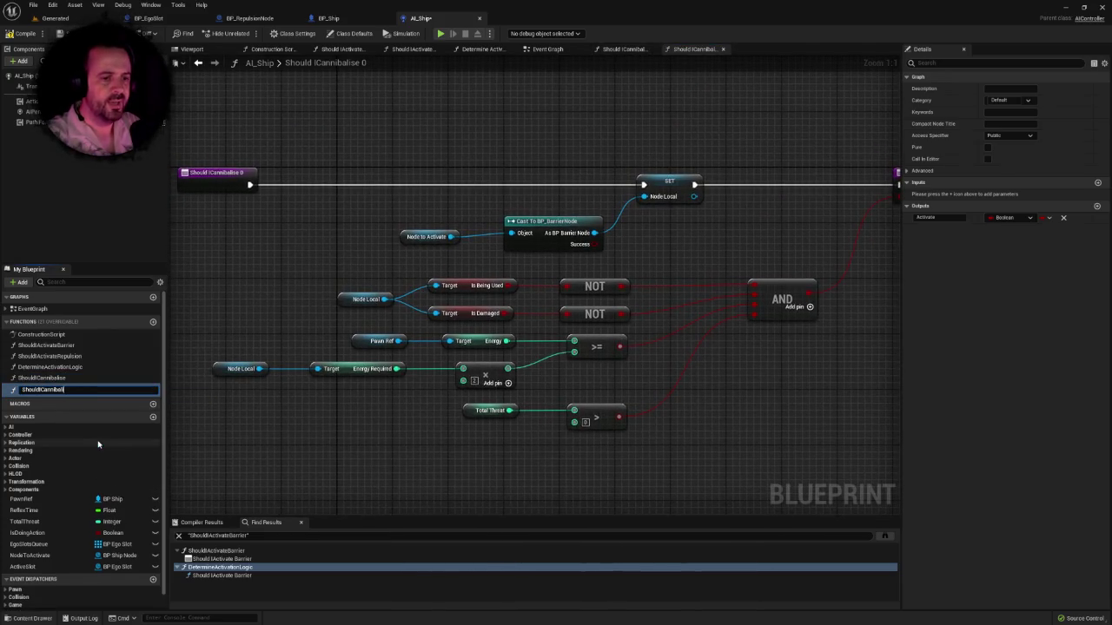
key(BackSpace)
key(BackSpace)
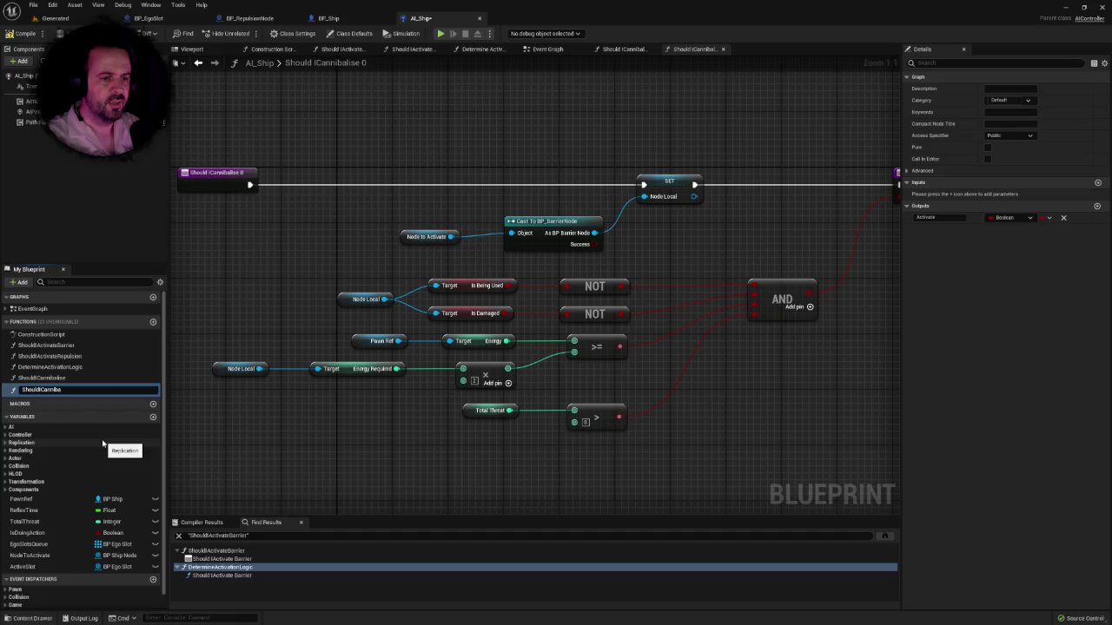
key(BackSpace)
key(BackSpace)
key(BackSpace)
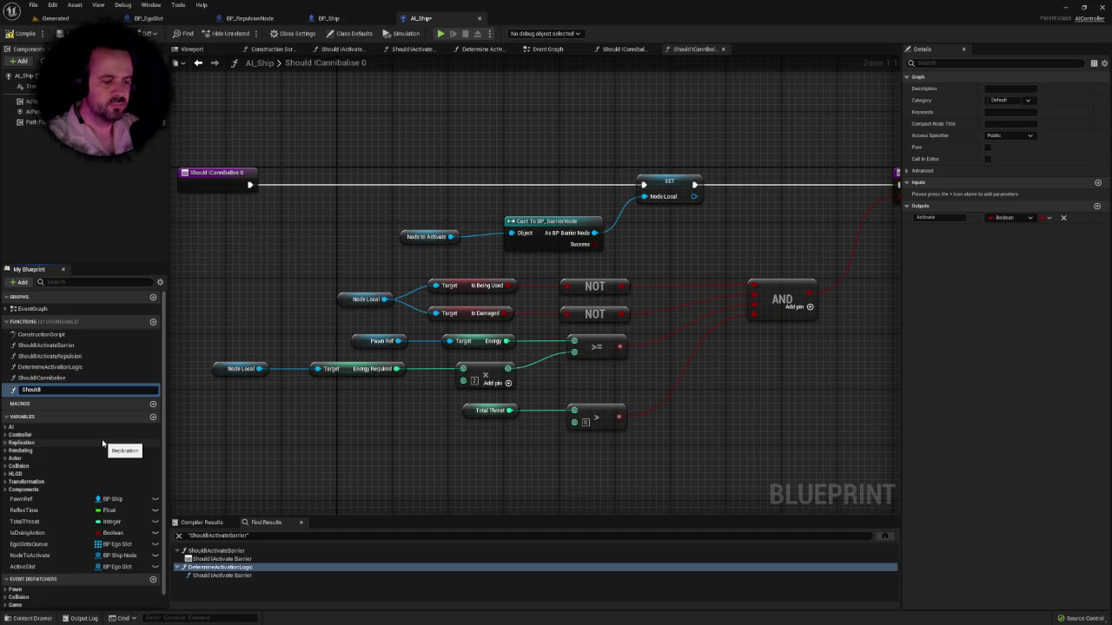
text(ActivateREgr)
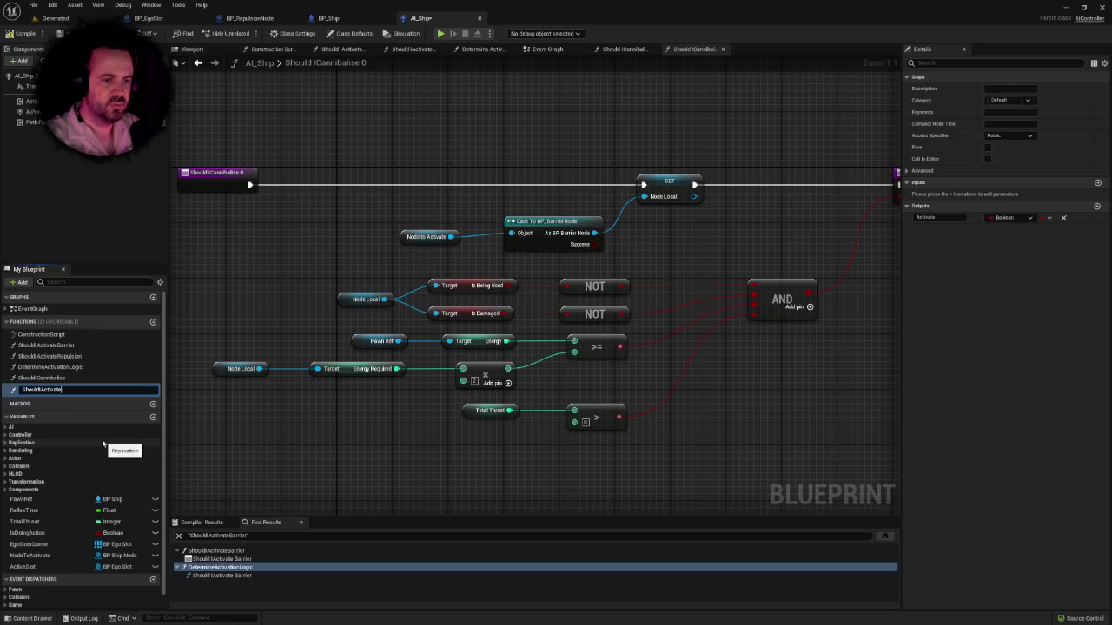
key(BackSpace)
text(eg)
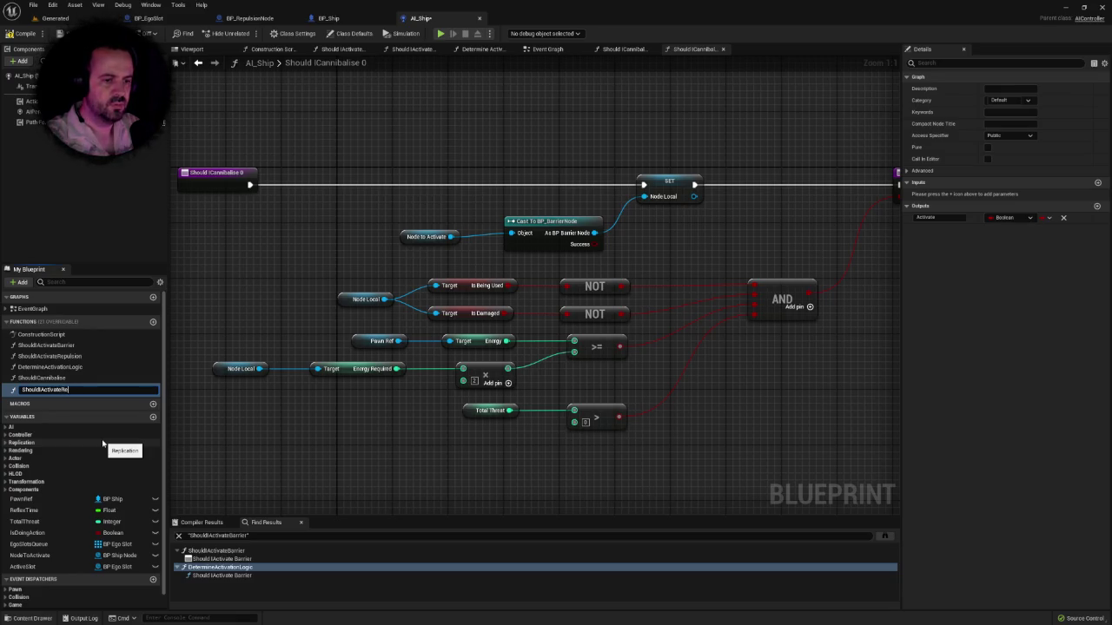
text(row)
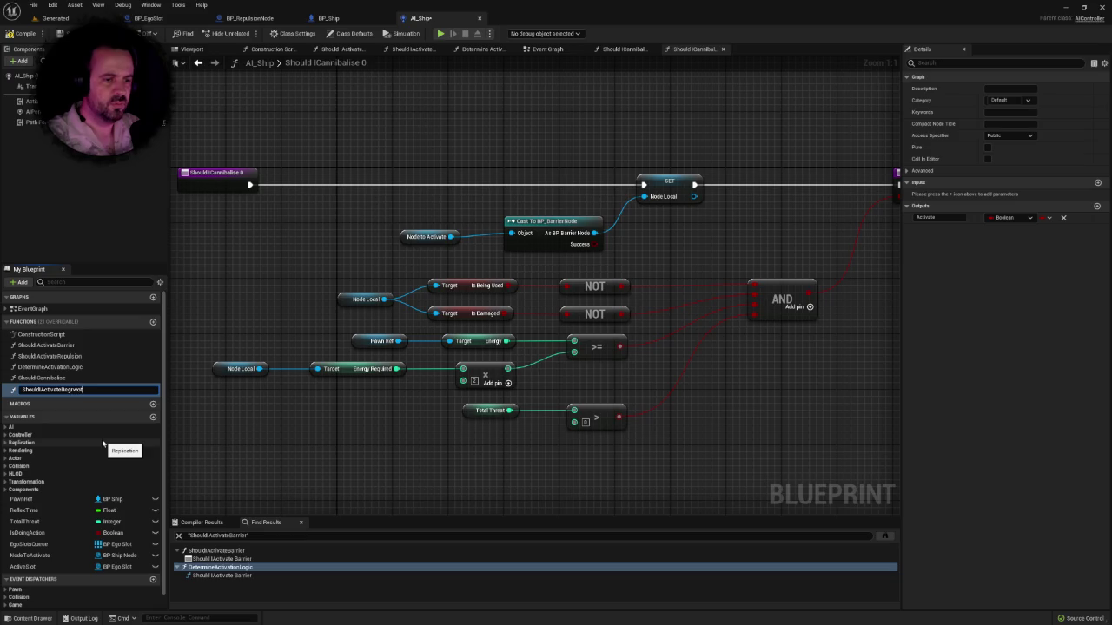
text(th)
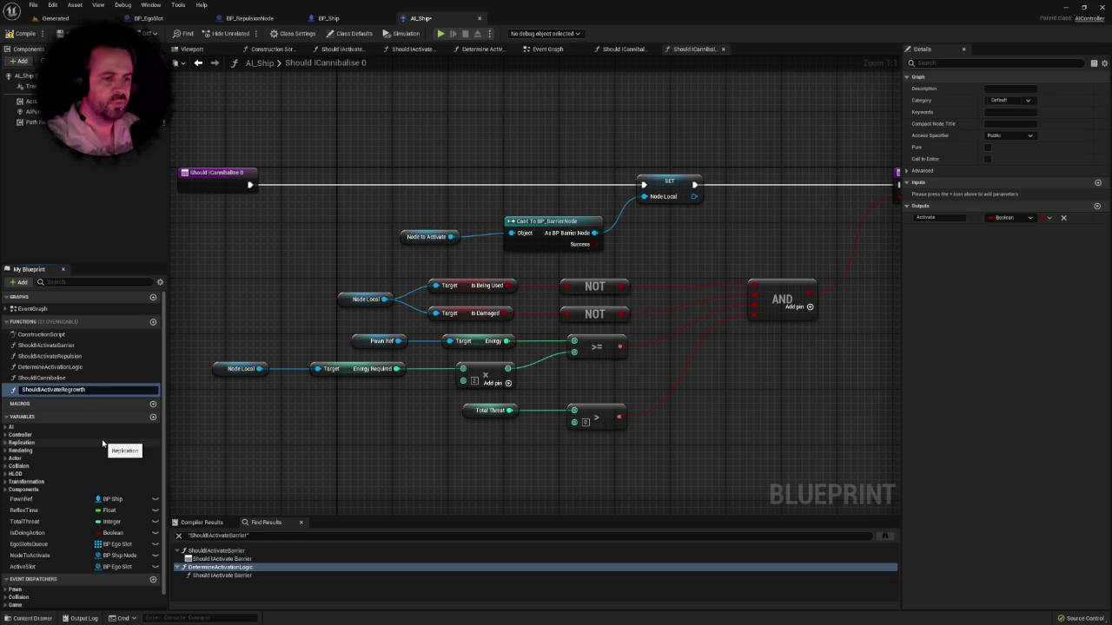
key(Return)
Step: Rename ShouldICannibalise to ShouldIActivateCannibalise
click(50, 378)
right_click(50, 378)
click(75, 401)
click(41, 378)
text(Activate)
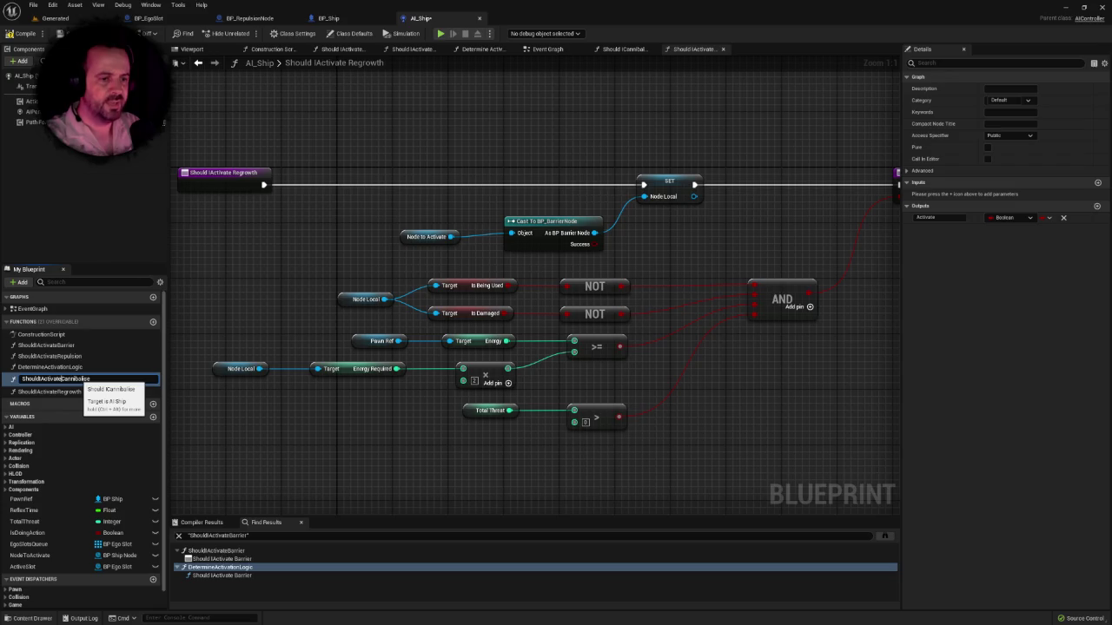
key(Return)
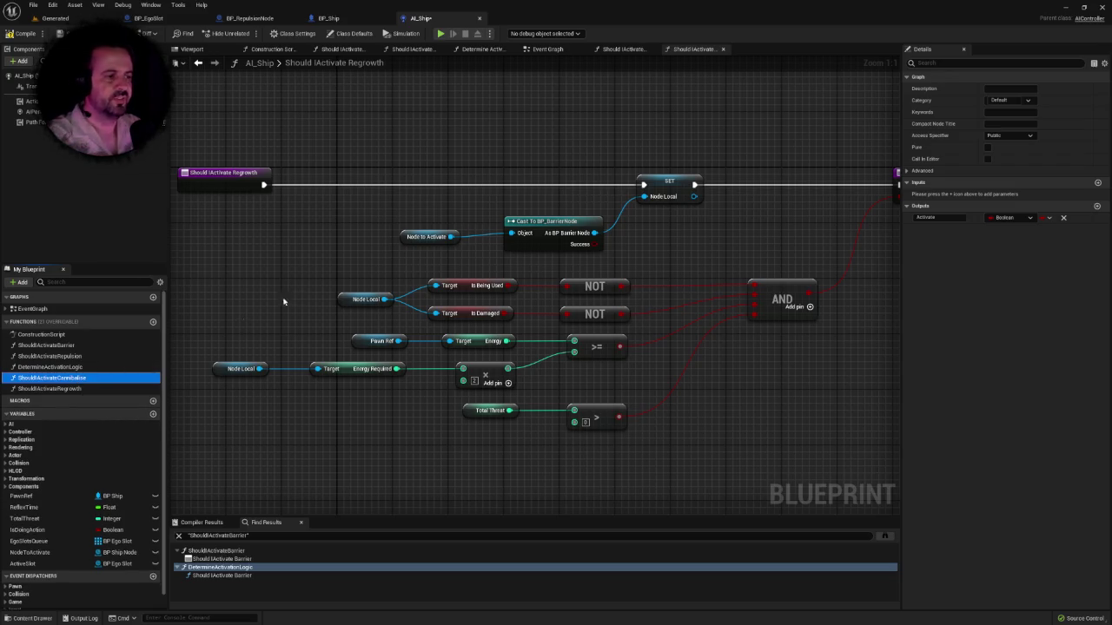
drag(286, 301, 213, 298)
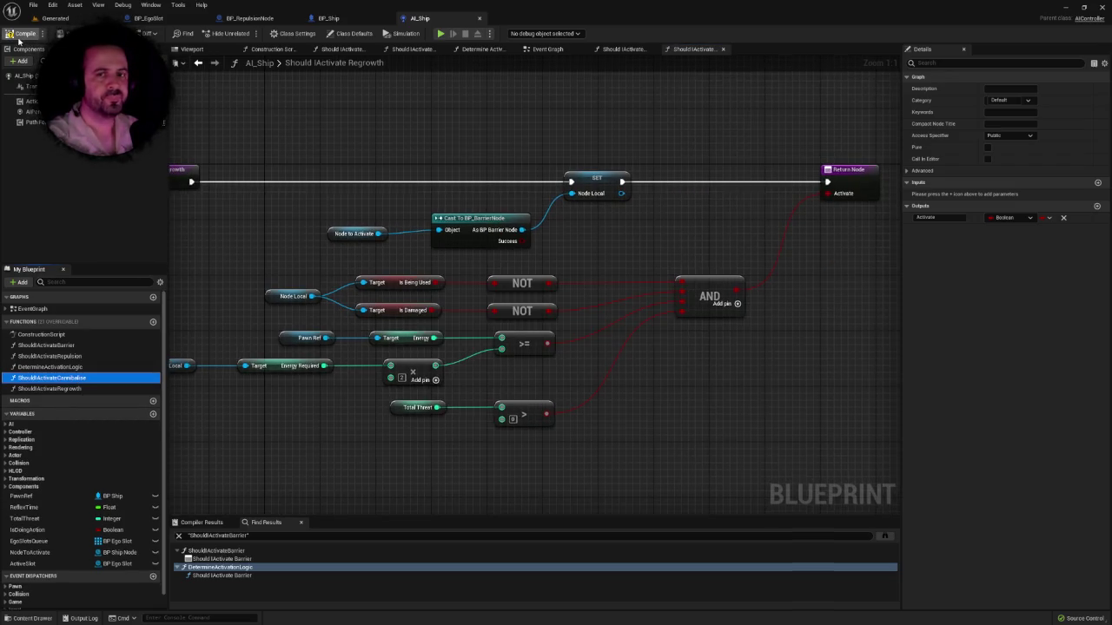
scroll(276, 218, down, 5)
right_click(276, 218)
key(Escape)
drag(277, 218, 338, 186)
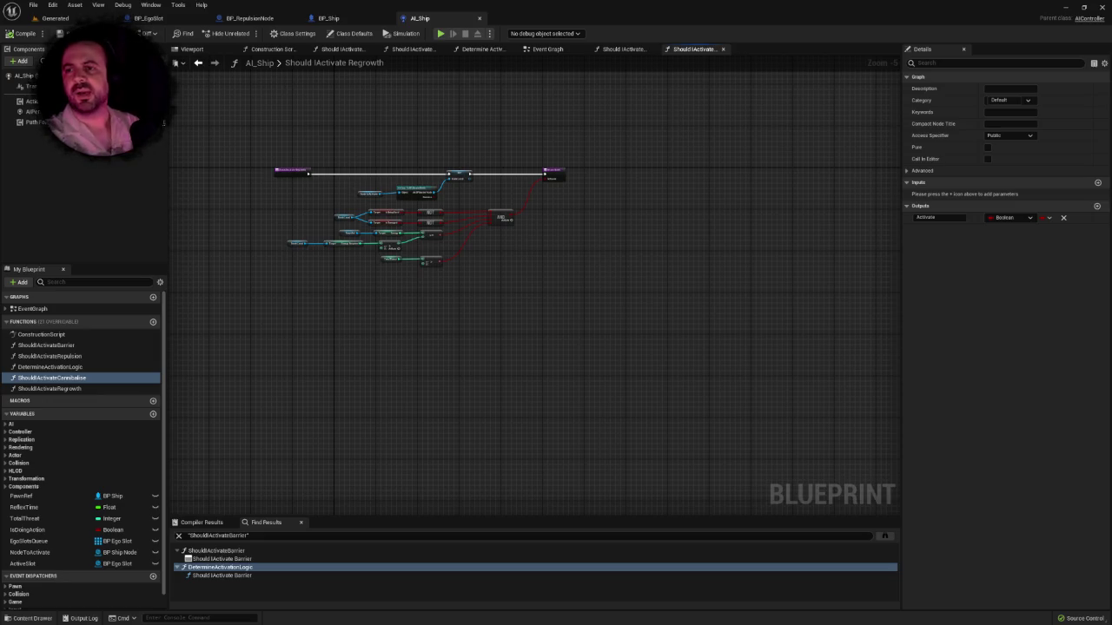
scroll(415, 336, up, 3)
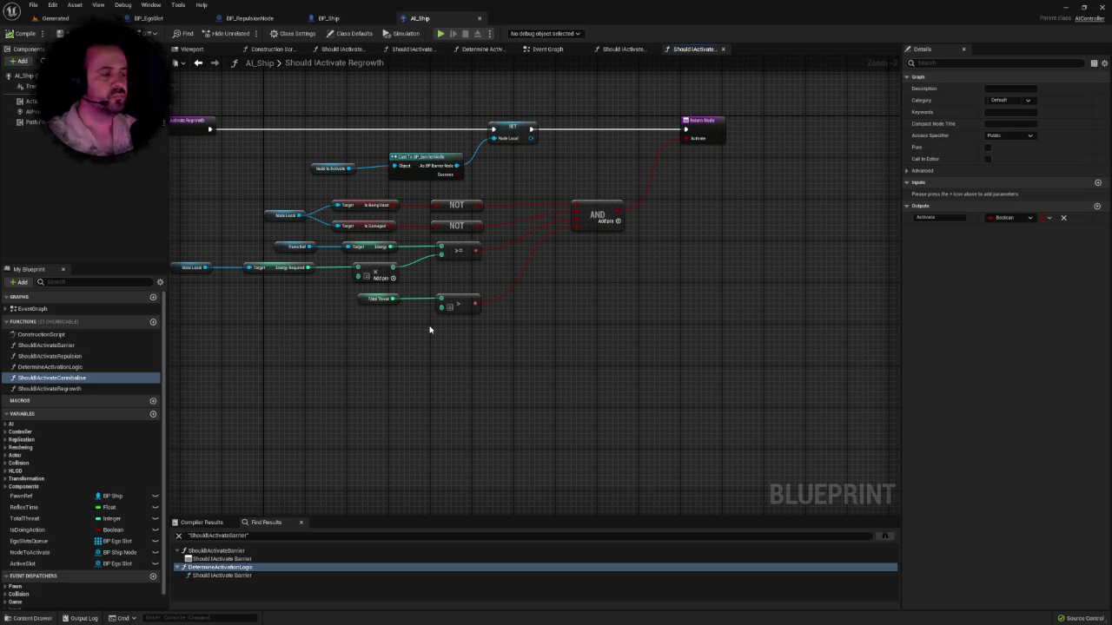
right_click(508, 334)
Step: Add a pure Cast to BP_CannibaliseNode from Node to Activate, feeding SET Node Local
key(Escape)
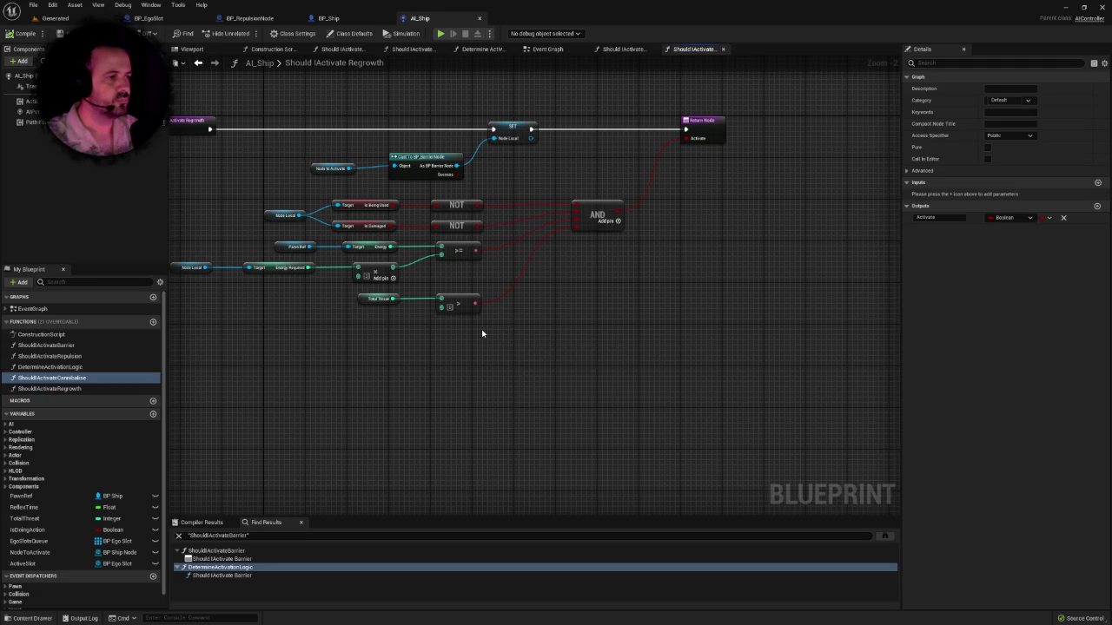
mouse_move(392, 253)
mouse_down()
mouse_move(496, 263)
mouse_move(462, 256)
mouse_up()
text(cast)
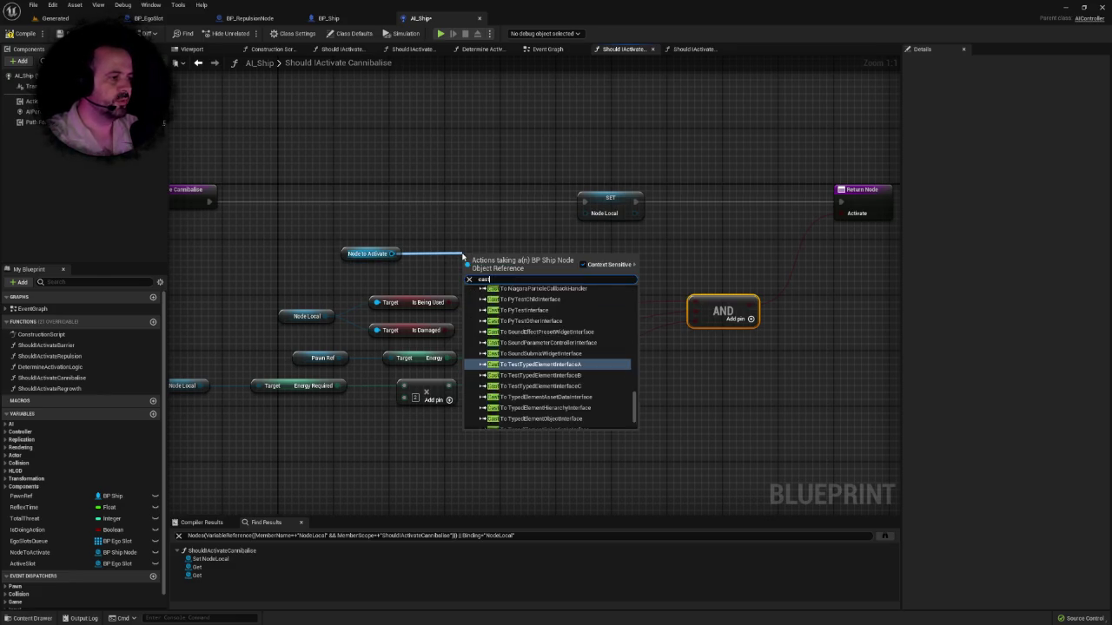
text(tobp_ca)
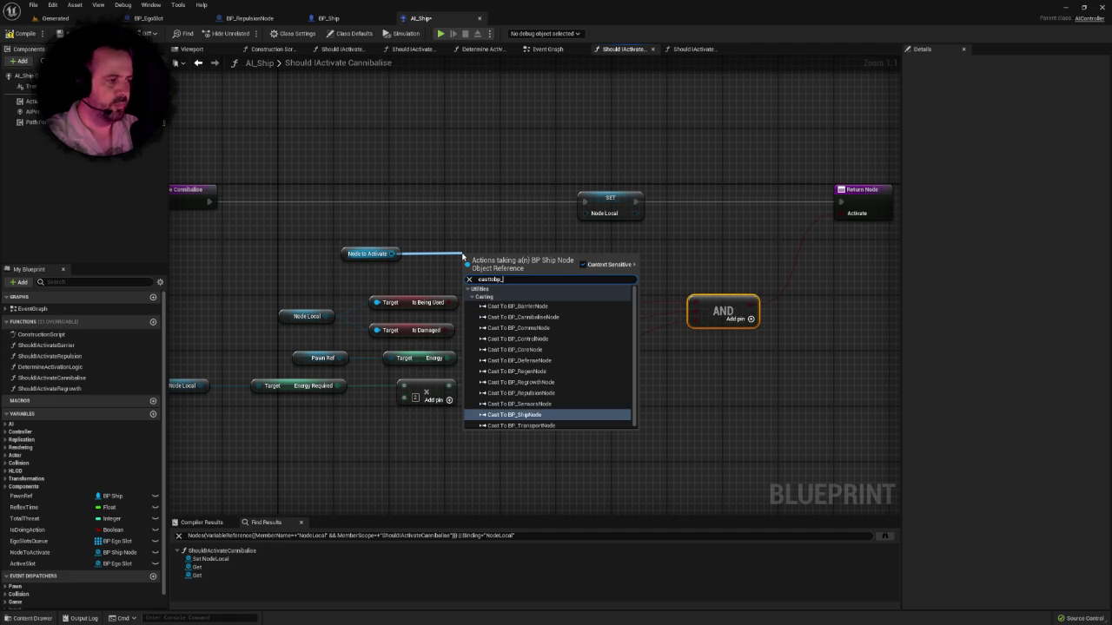
key(Return)
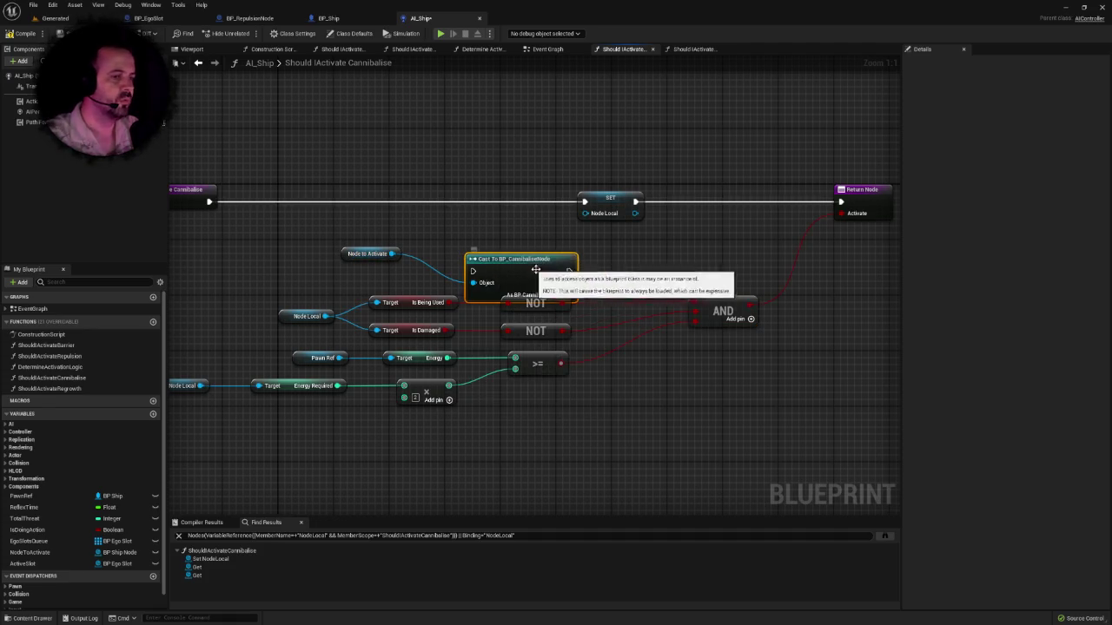
drag(528, 268, 501, 234)
right_click(501, 234)
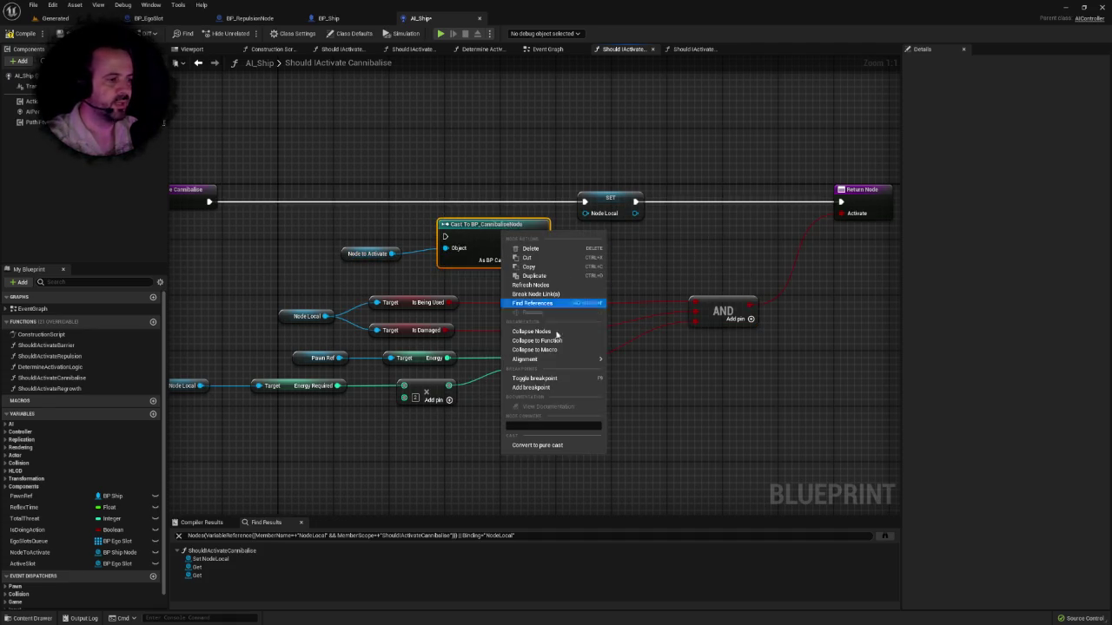
click(553, 447)
drag(542, 236, 586, 213)
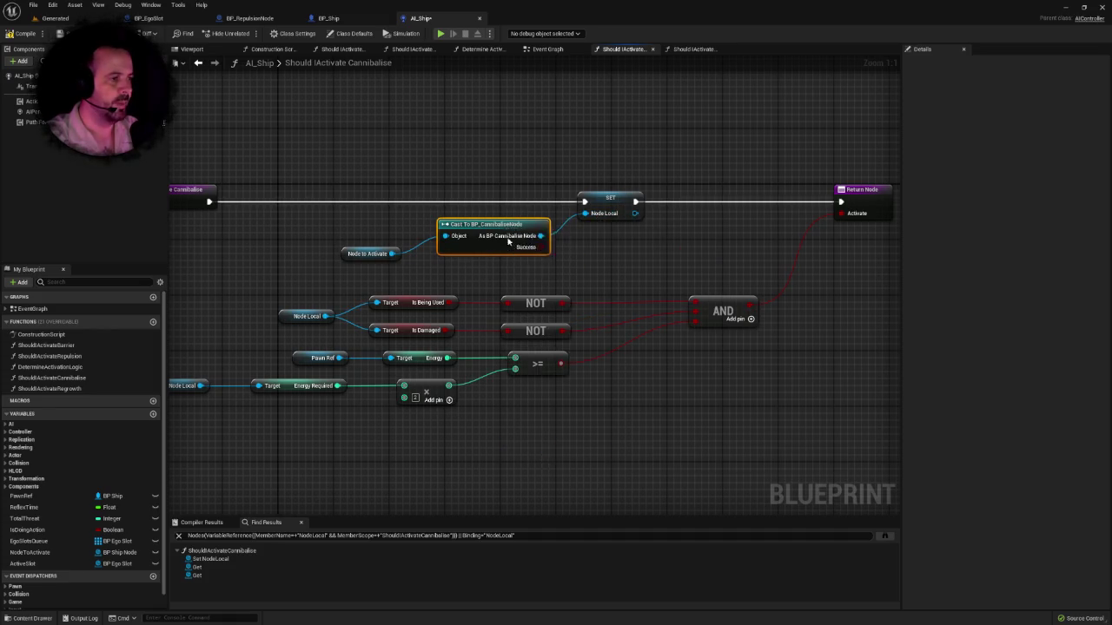
drag(486, 224, 480, 238)
click(352, 240)
Step: Review the Node Local getters, NOT nodes and Return Node, then bring up BP_RepulsionNode
scroll(348, 237, down, 3)
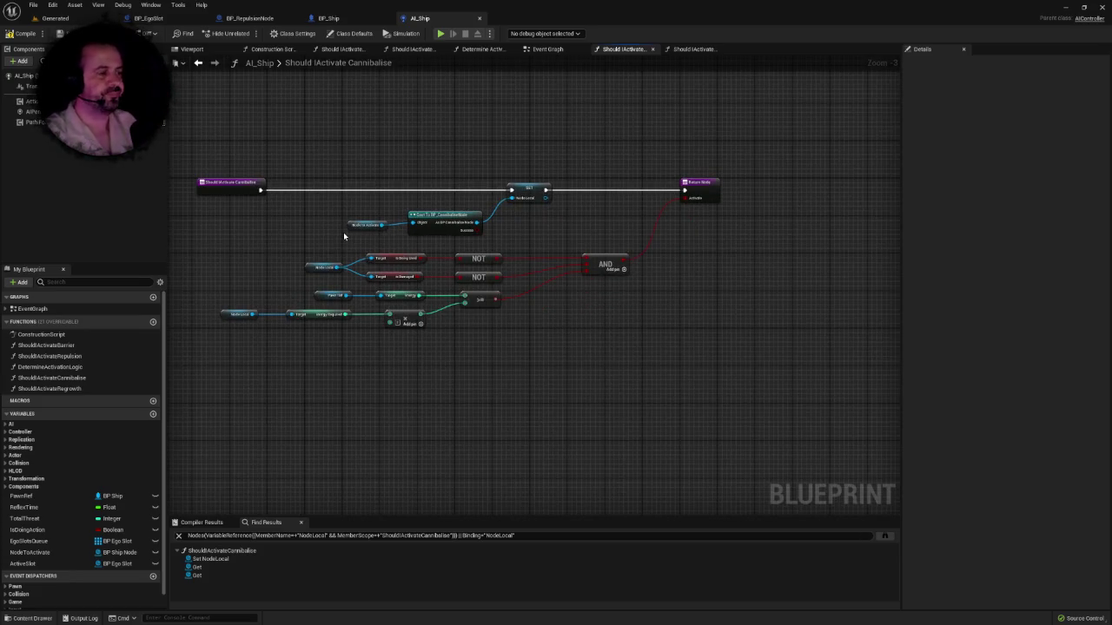
scroll(343, 232, up, 2)
mouse_move(331, 263)
mouse_down()
mouse_move(491, 295)
mouse_move(599, 295)
mouse_up()
click(372, 252)
drag(316, 250, 599, 322)
right_click(654, 348)
key(Escape)
click(634, 351)
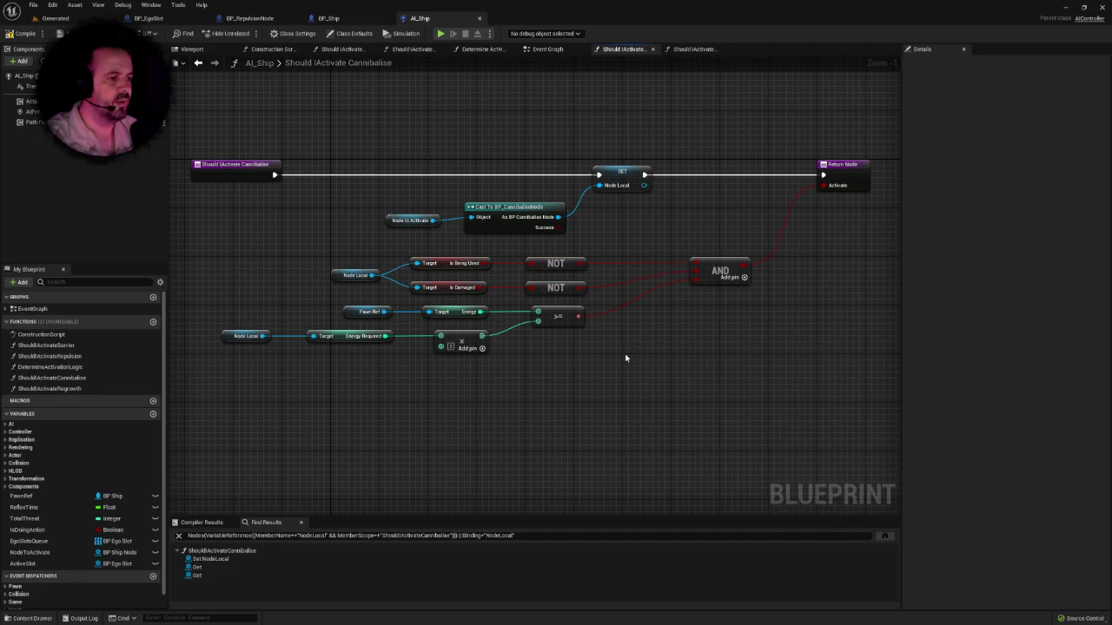
scroll(590, 348, up, 1)
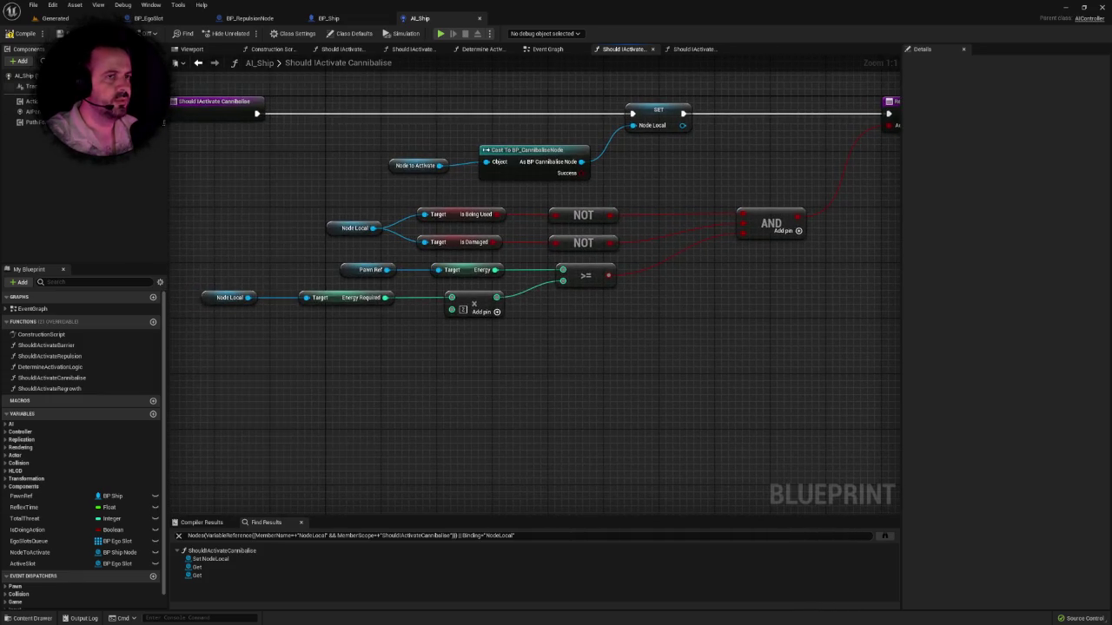
drag(578, 404, 547, 390)
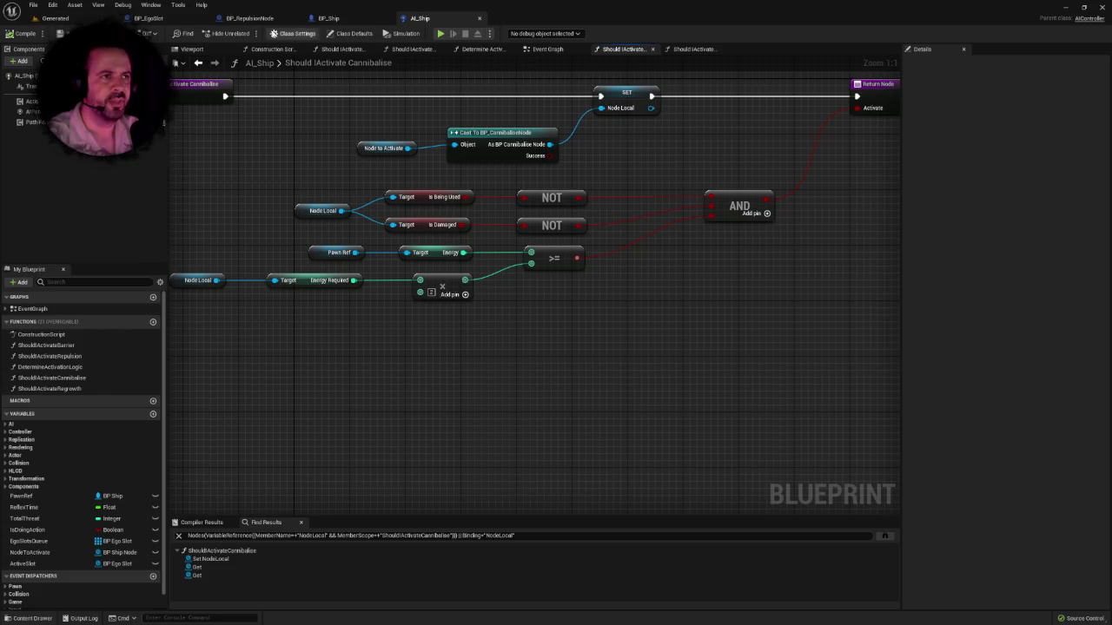
click(296, 21)
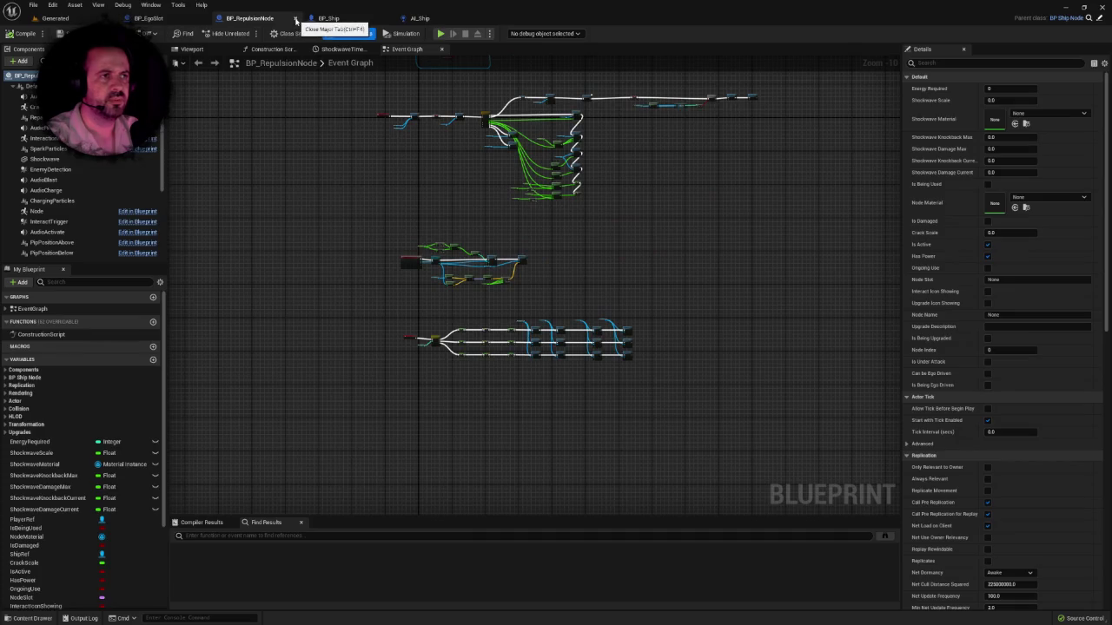
Step: Close the BP_RepulsionNode, BP_EgoSlot and BP_Ship blueprint tabs
click(296, 19)
click(204, 18)
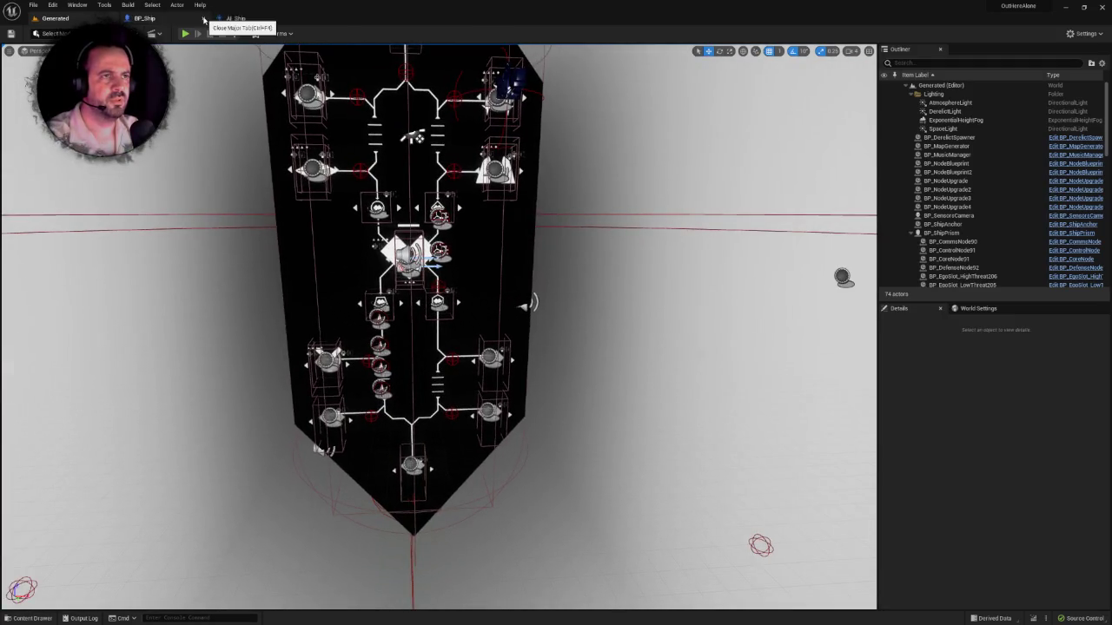
click(205, 18)
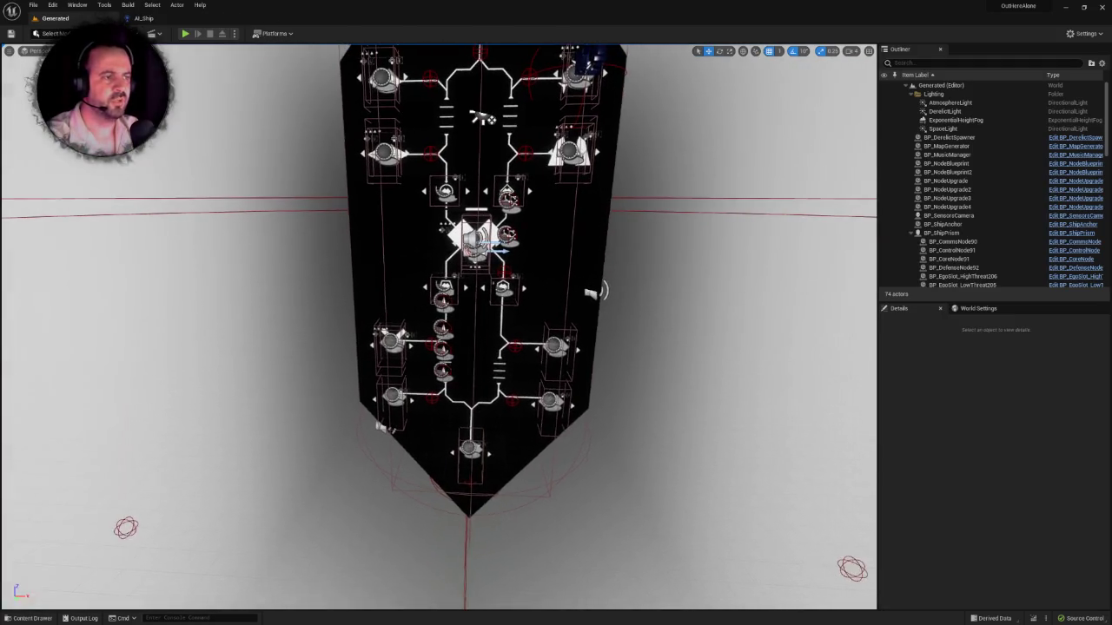
Step: Open BP_CannibaliseNode from the Ships > Nodes folder in the Content Drawer
key(ctrl+space)
double_click(216, 462)
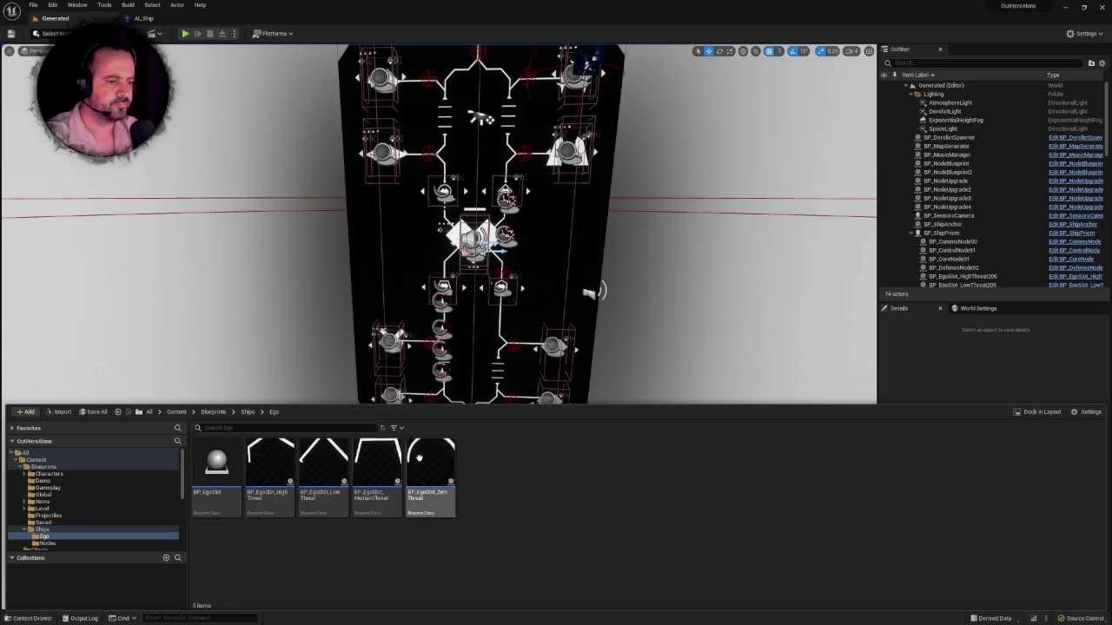
click(248, 411)
click(289, 469)
double_click(290, 469)
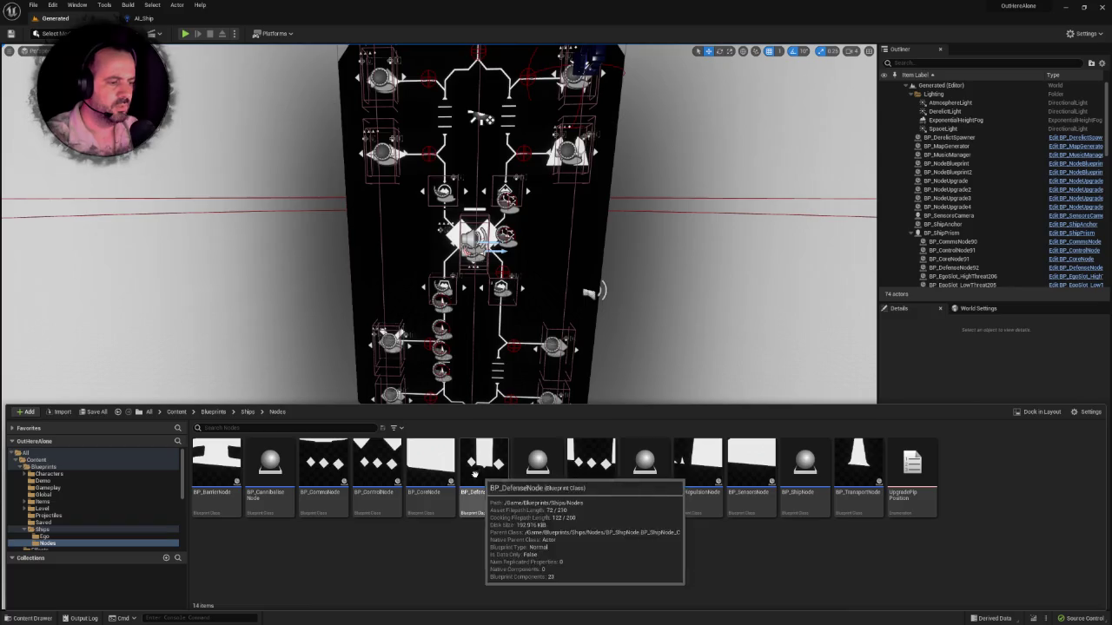
double_click(270, 464)
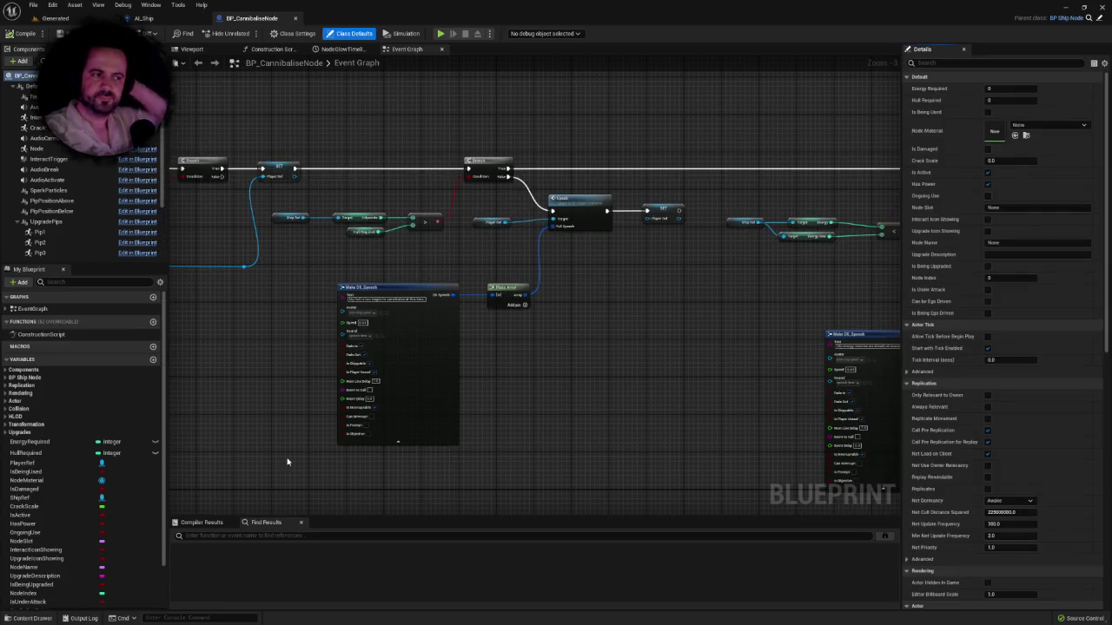
Step: Inspect BP_CannibaliseNode's per-level Hull Required SET nodes, then return to AI_Ship's Cannibalise graph
scroll(310, 439, down, 9)
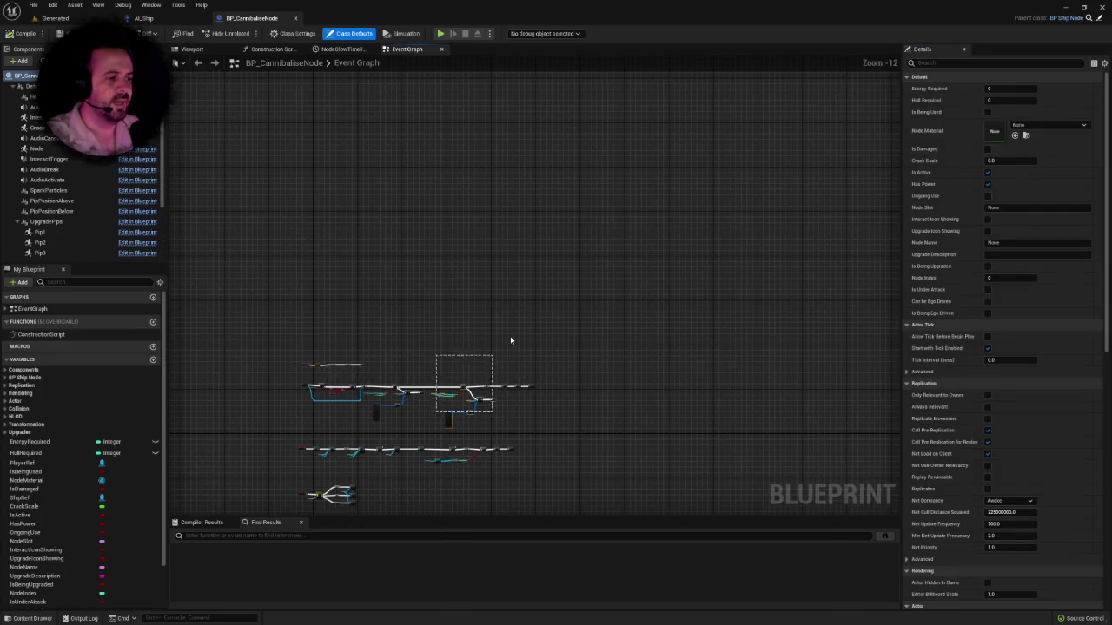
click(454, 338)
scroll(478, 365, up, 10)
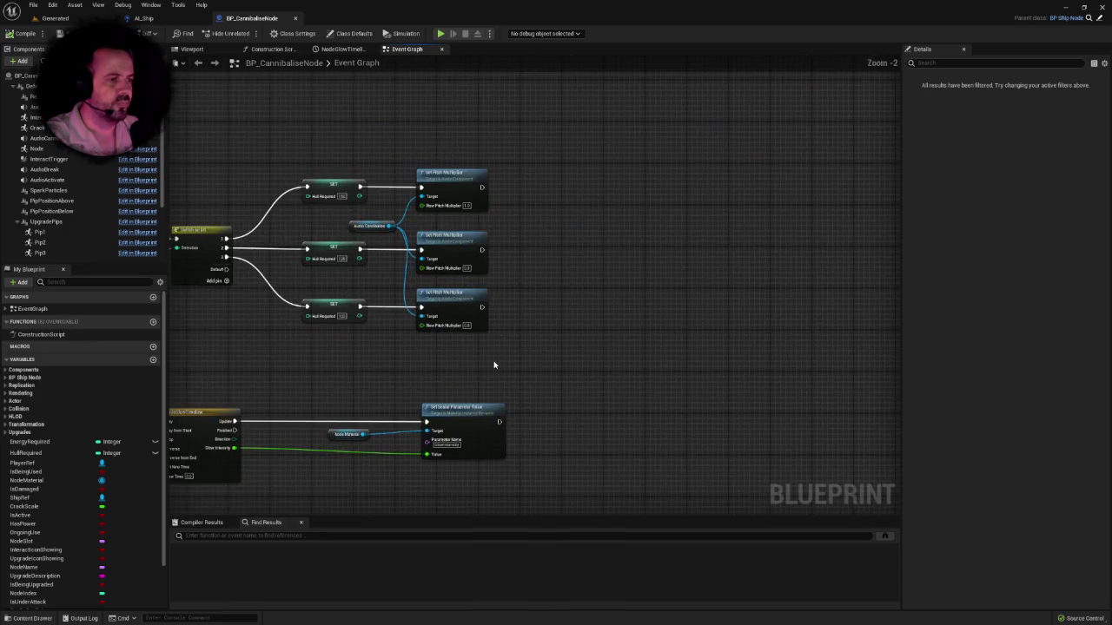
scroll(506, 294, up, 1)
drag(446, 129, 682, 203)
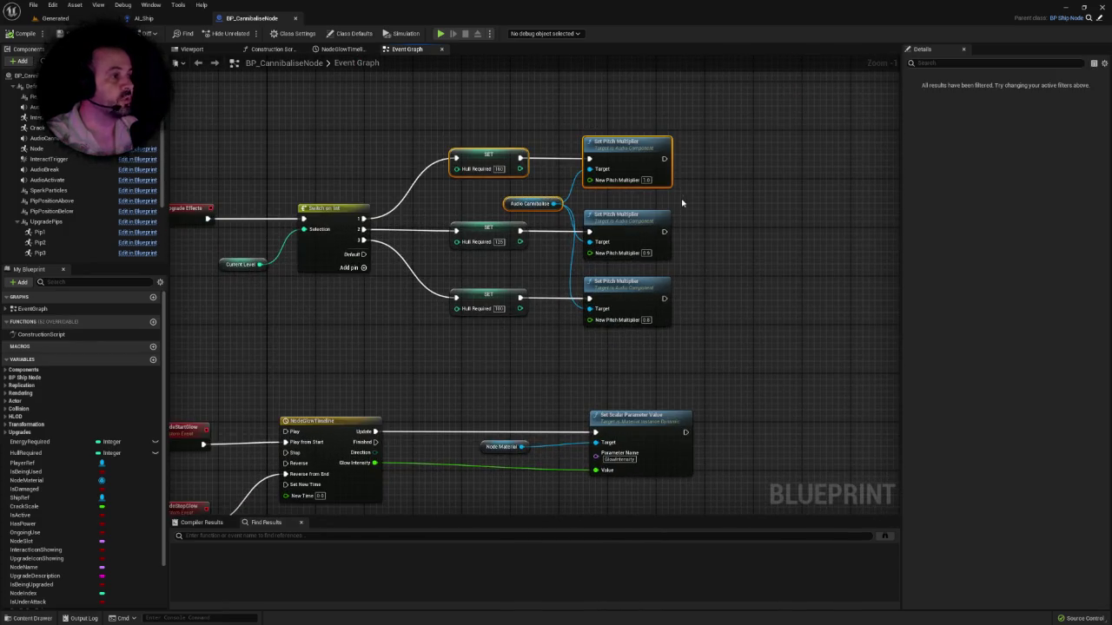
drag(423, 216, 695, 269)
drag(472, 270, 704, 332)
click(704, 331)
scroll(703, 326, down, 3)
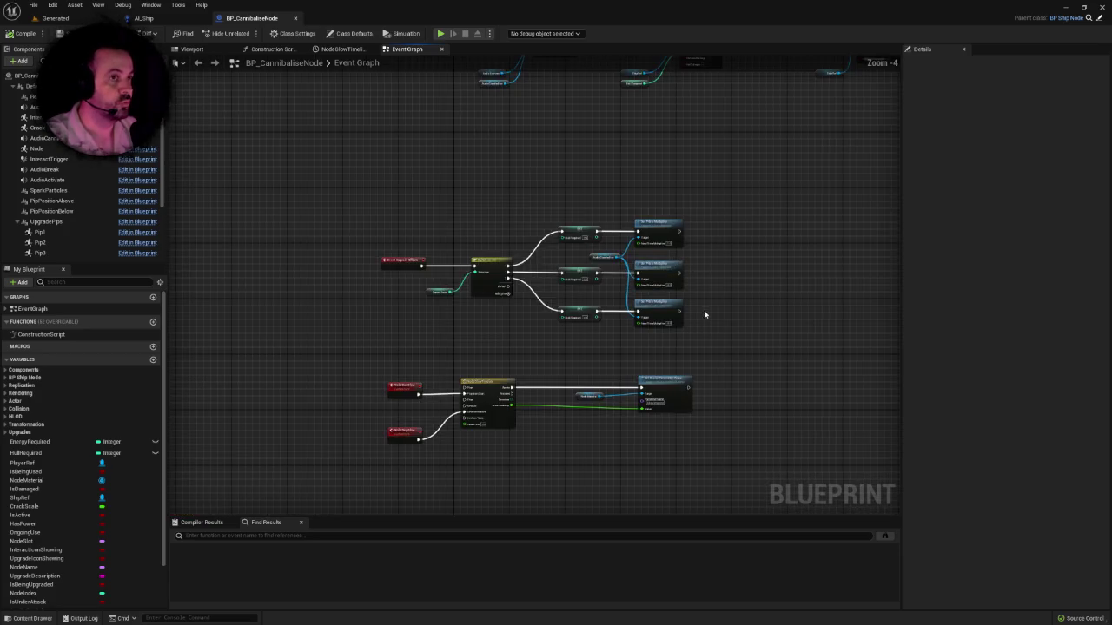
drag(638, 321, 542, 328)
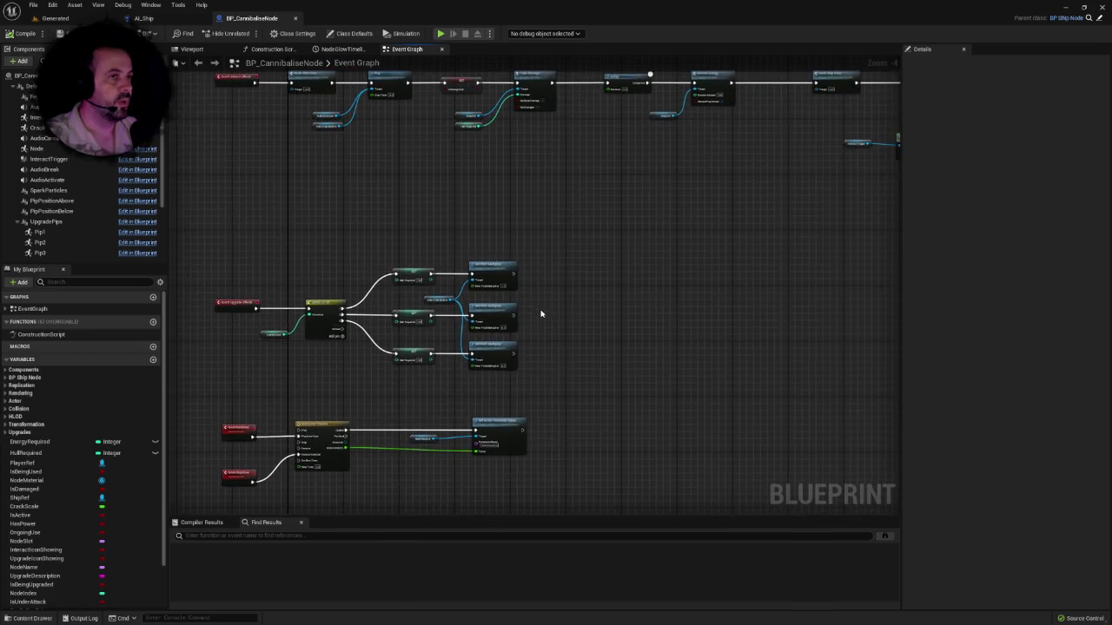
click(167, 26)
drag(522, 290, 528, 331)
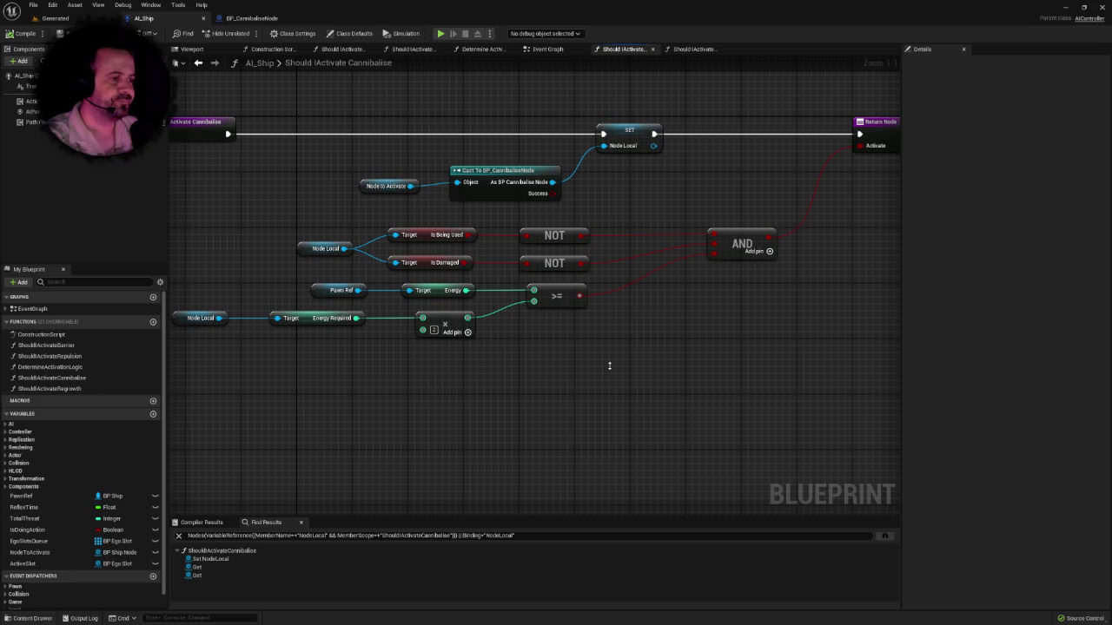
drag(546, 353, 595, 321)
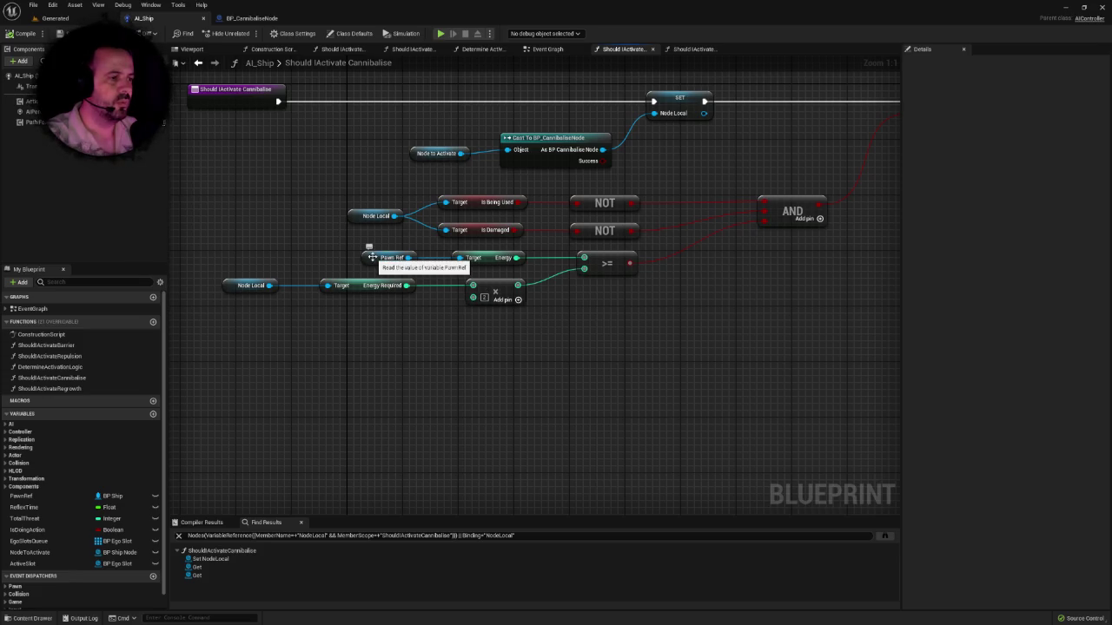
click(371, 257)
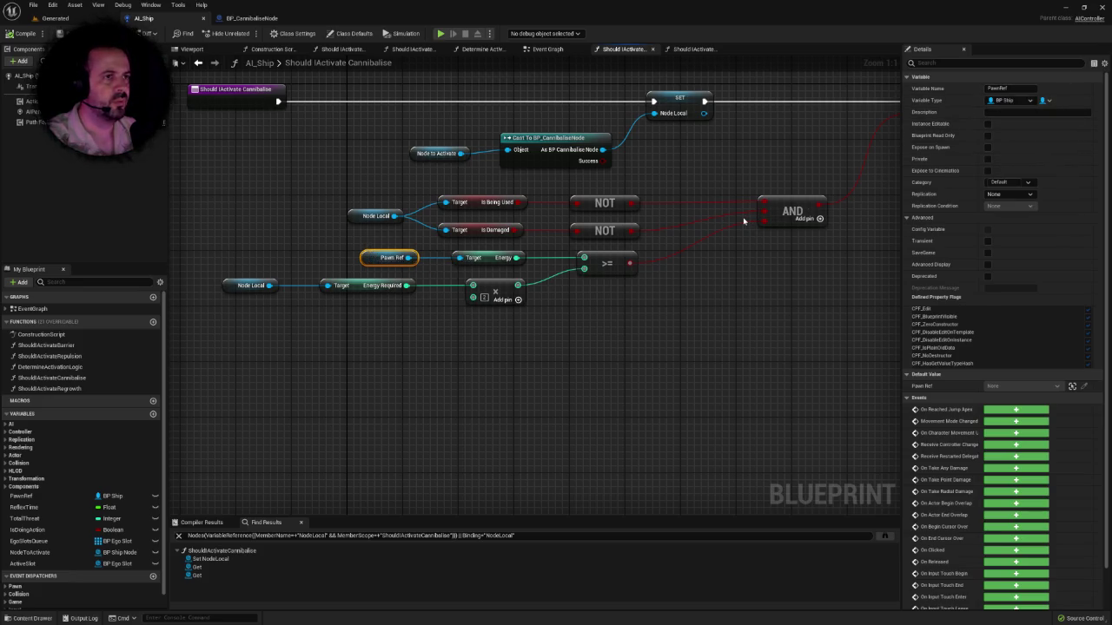
click(704, 264)
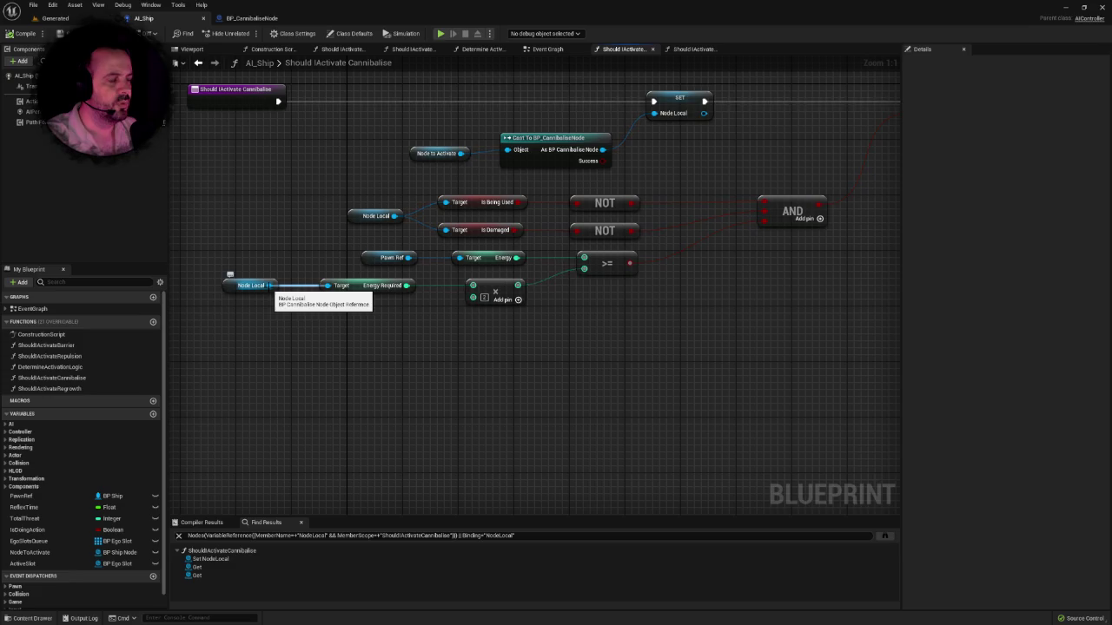
double_click(383, 285)
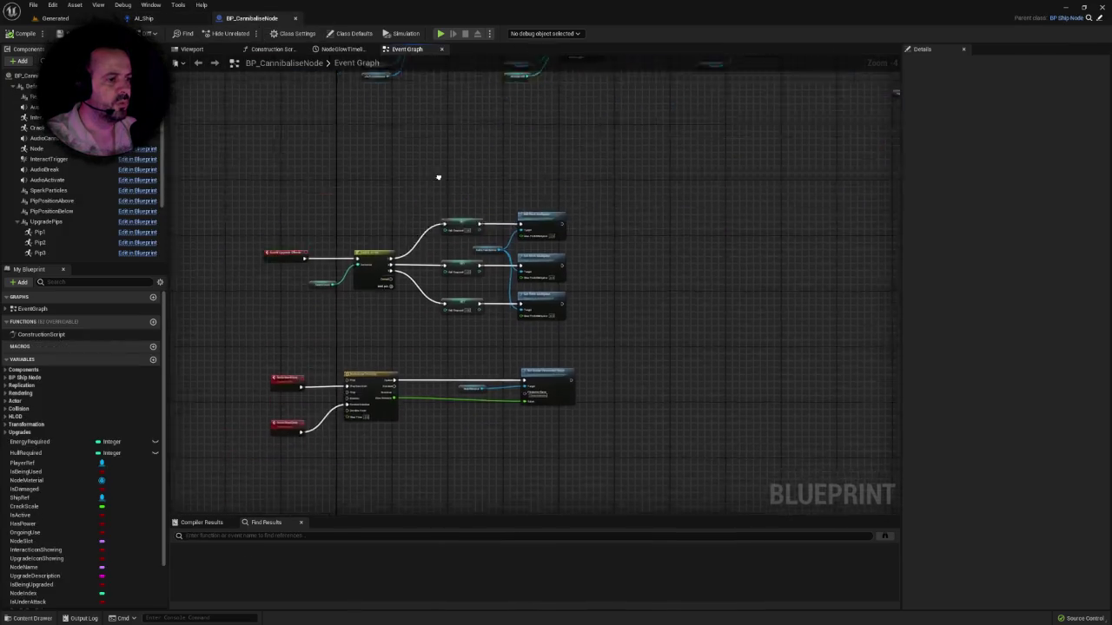
click(144, 17)
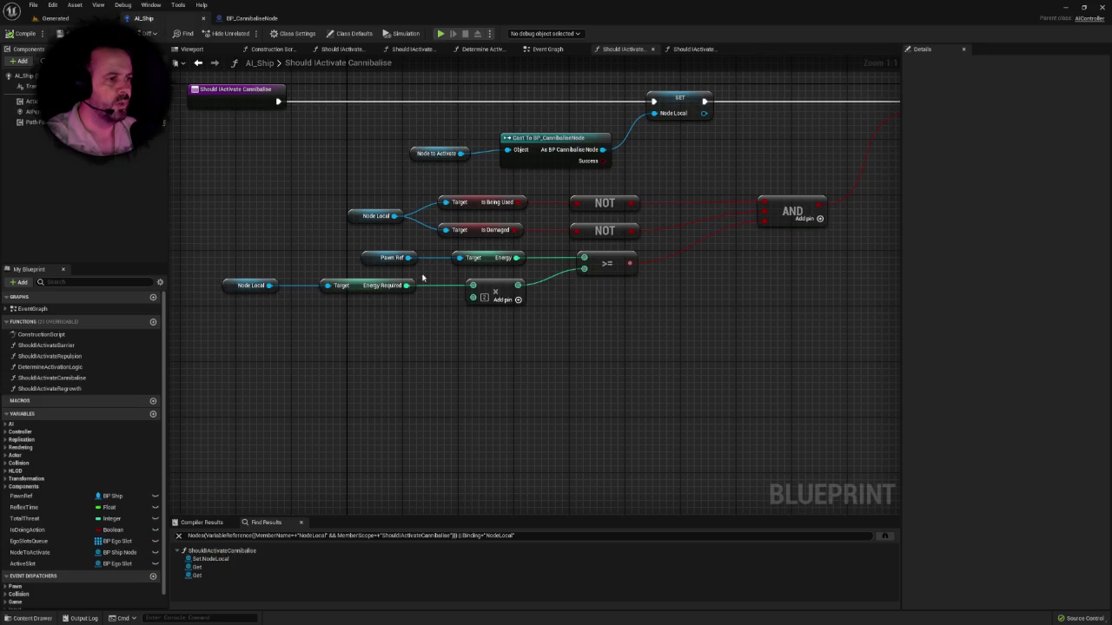
mouse_move(270, 285)
mouse_down()
mouse_move(349, 331)
mouse_move(330, 324)
mouse_up()
Step: Add a Hull Required getter on Node Local and delete the Energy Required getter and add node
text(hul)
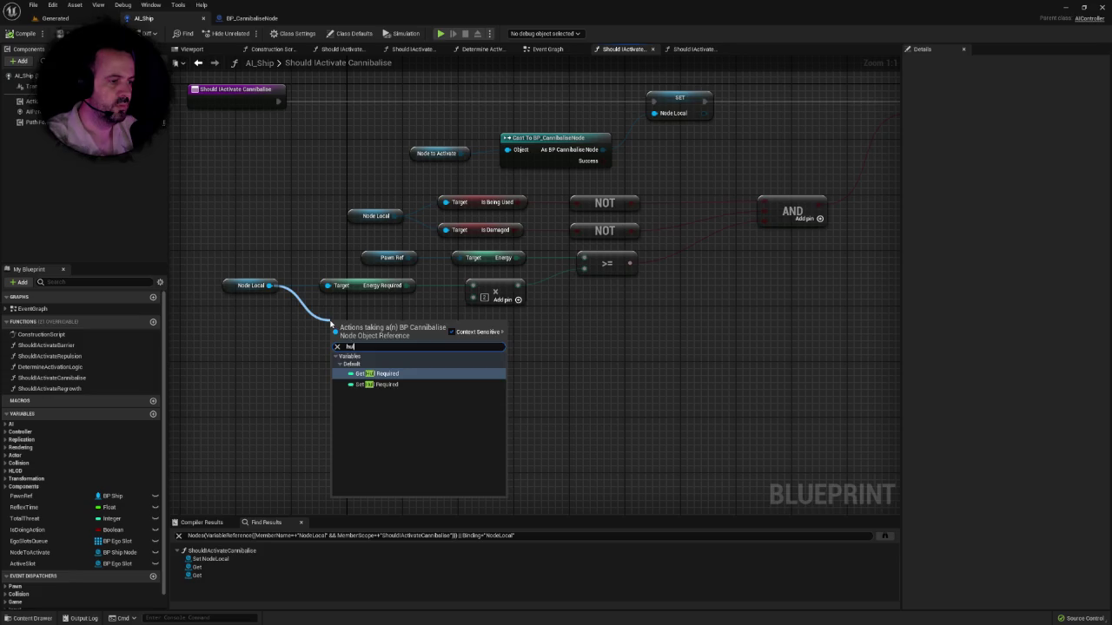
key(Return)
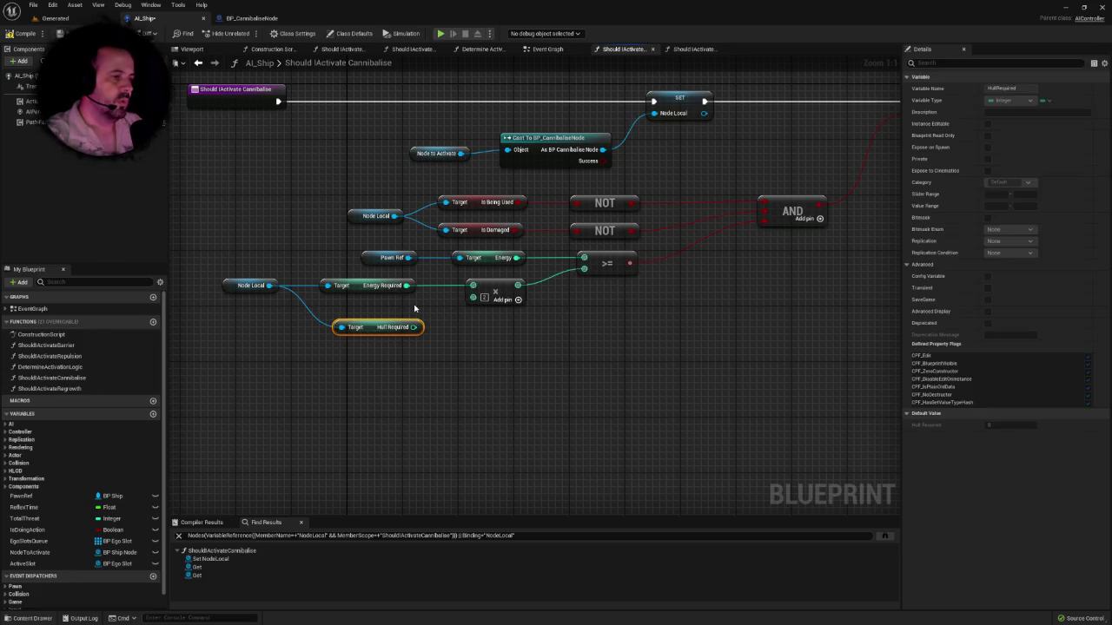
click(415, 308)
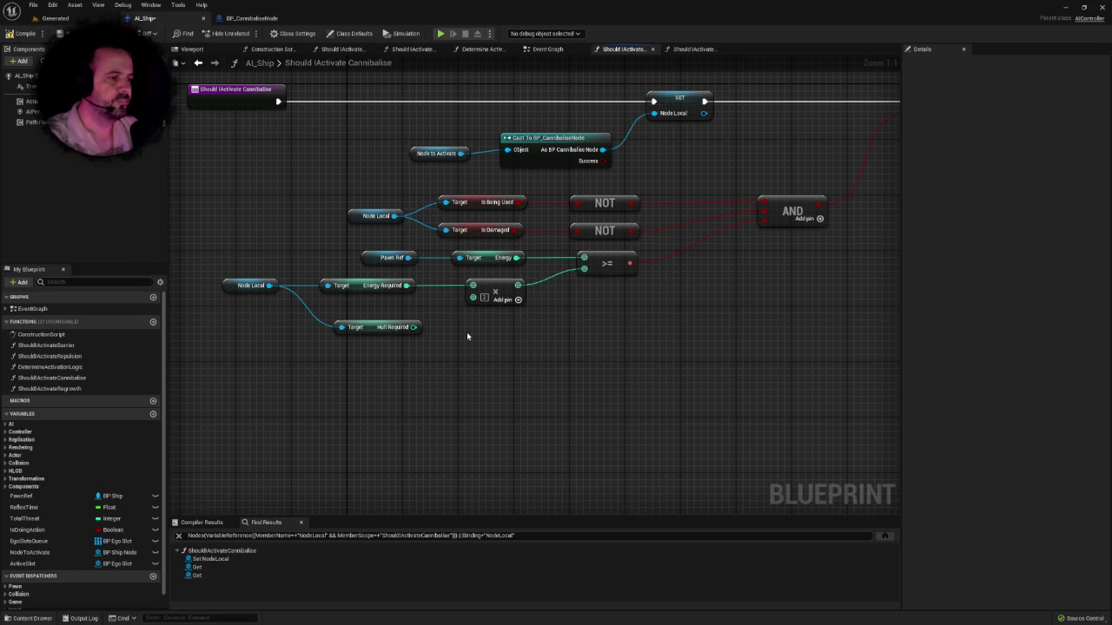
click(361, 286)
key(Delete)
click(484, 294)
key(Delete)
drag(224, 250, 356, 349)
mouse_move(218, 251)
mouse_down()
mouse_move(360, 348)
mouse_move(344, 329)
mouse_move(268, 329)
mouse_up()
click(404, 314)
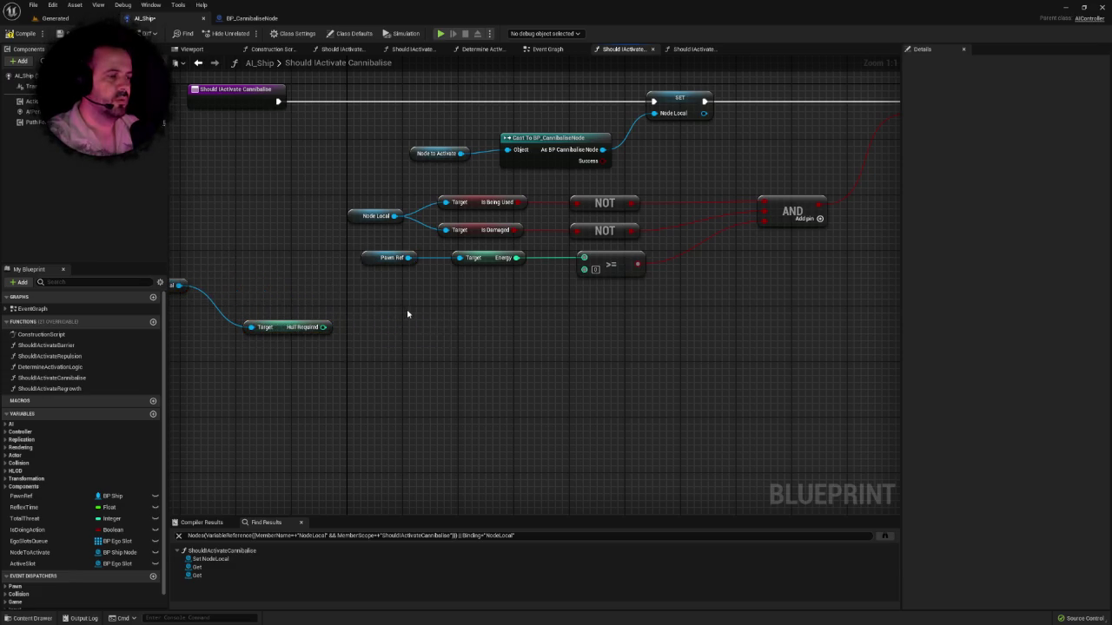
drag(407, 313, 396, 314)
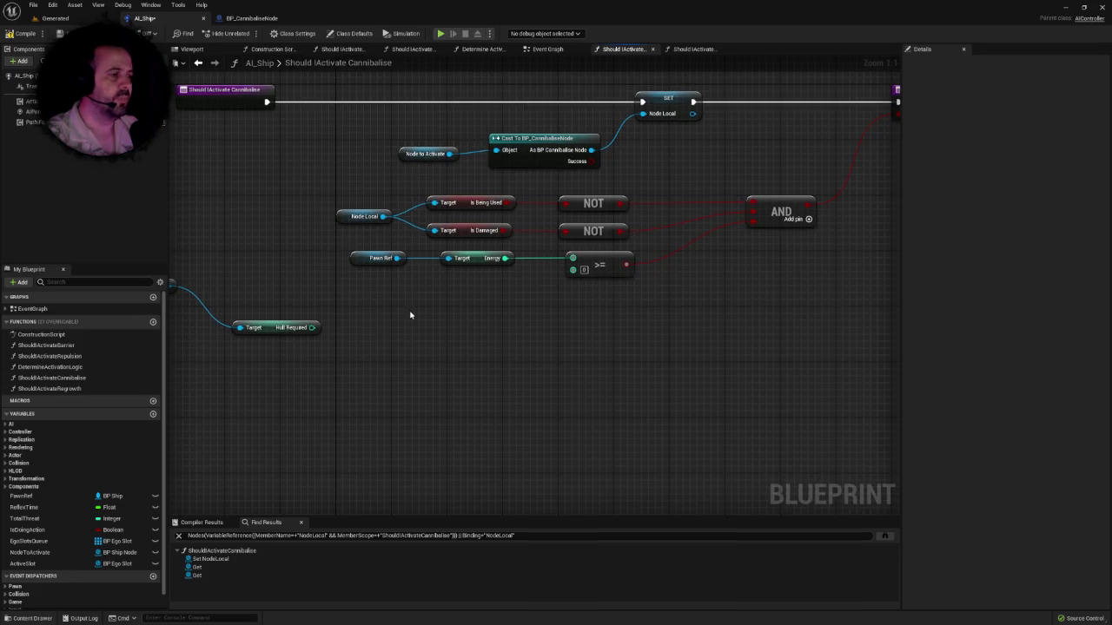
Step: Delete the >= energy comparison and reposition the Node Local and Hull Required getters
click(612, 262)
key(Delete)
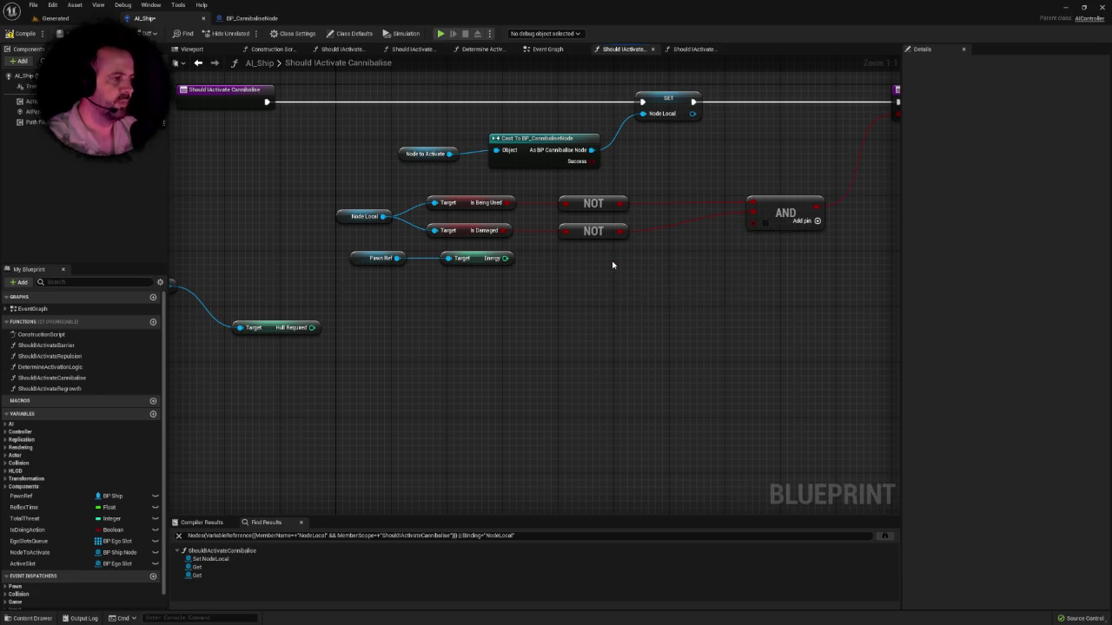
drag(582, 267, 471, 261)
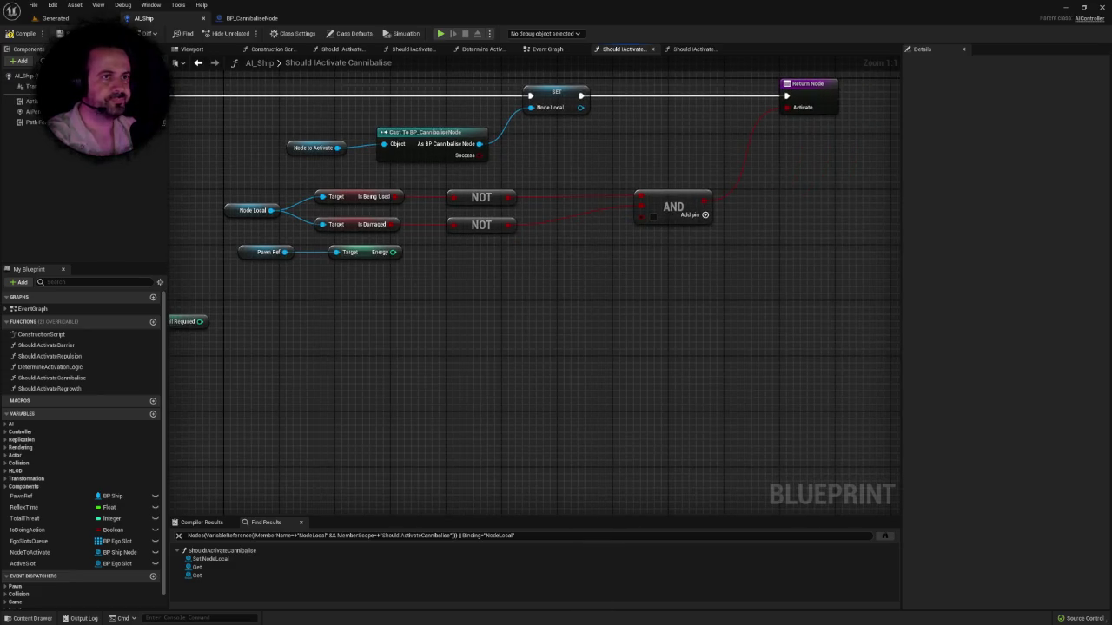
drag(278, 169, 337, 165)
right_click(497, 261)
key(Escape)
mouse_move(492, 251)
mouse_down()
mouse_move(592, 254)
mouse_move(550, 248)
mouse_up()
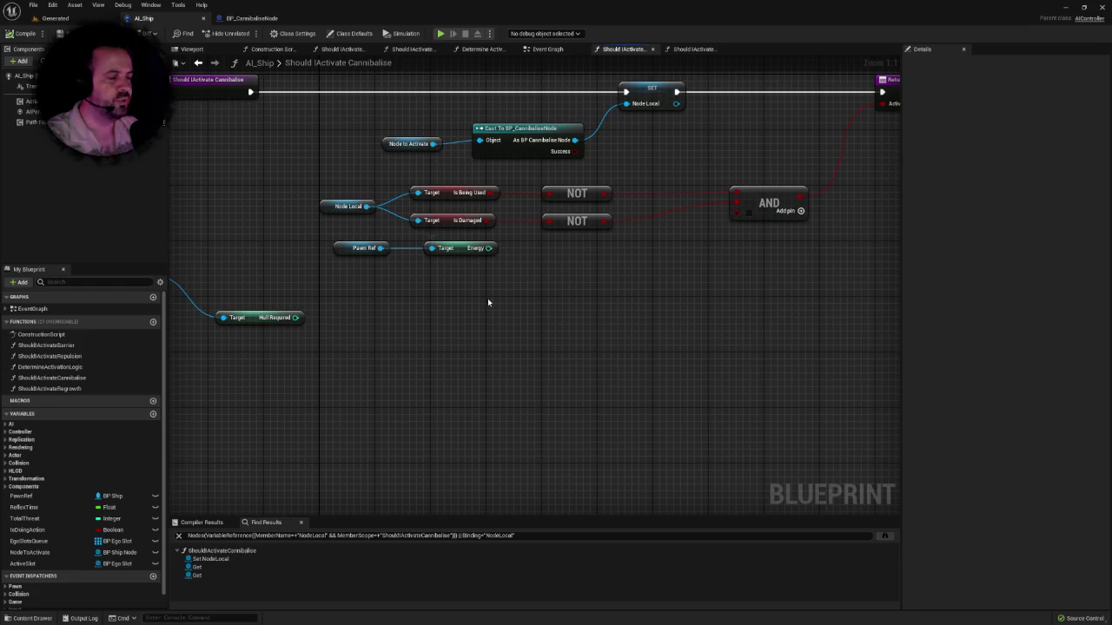
drag(487, 297, 547, 297)
drag(411, 312, 411, 292)
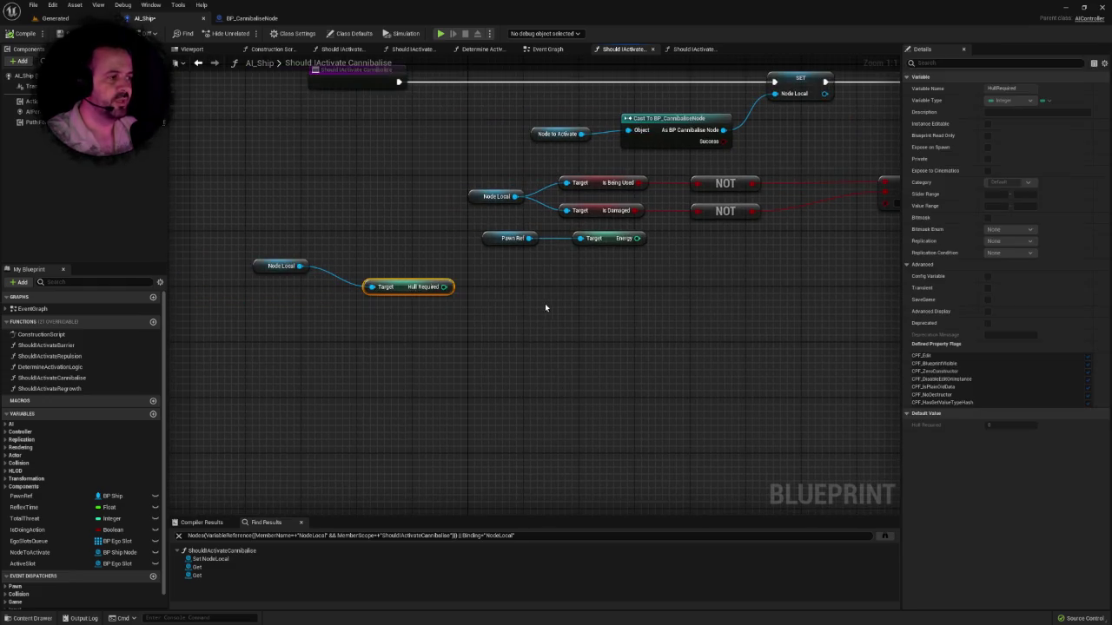
drag(547, 308, 515, 302)
right_click(500, 298)
key(Escape)
click(525, 245)
drag(397, 278, 353, 302)
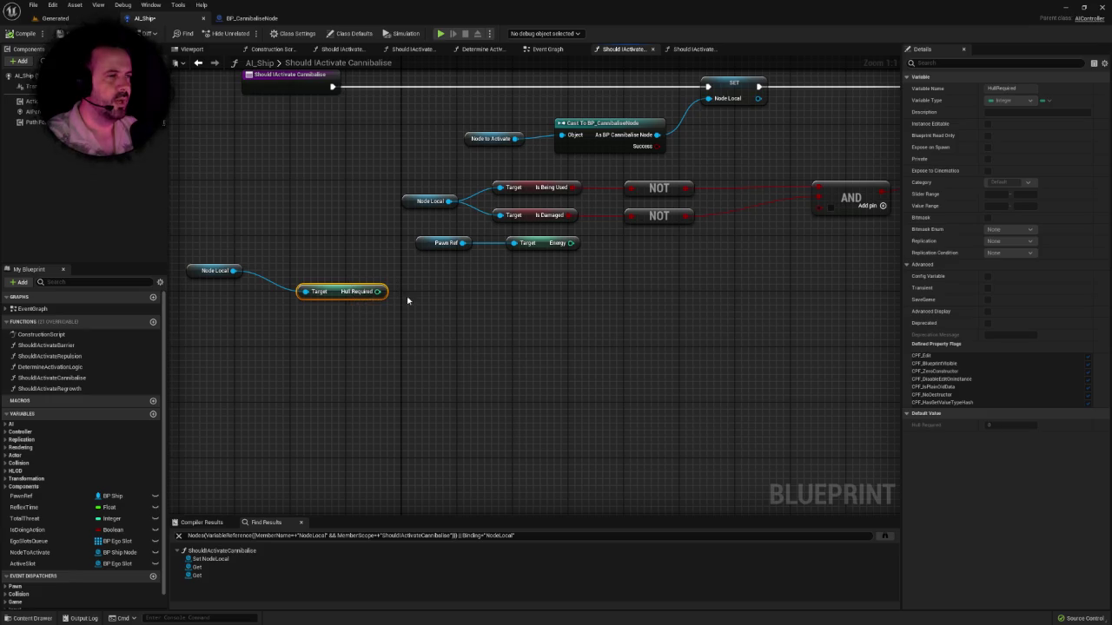
click(515, 297)
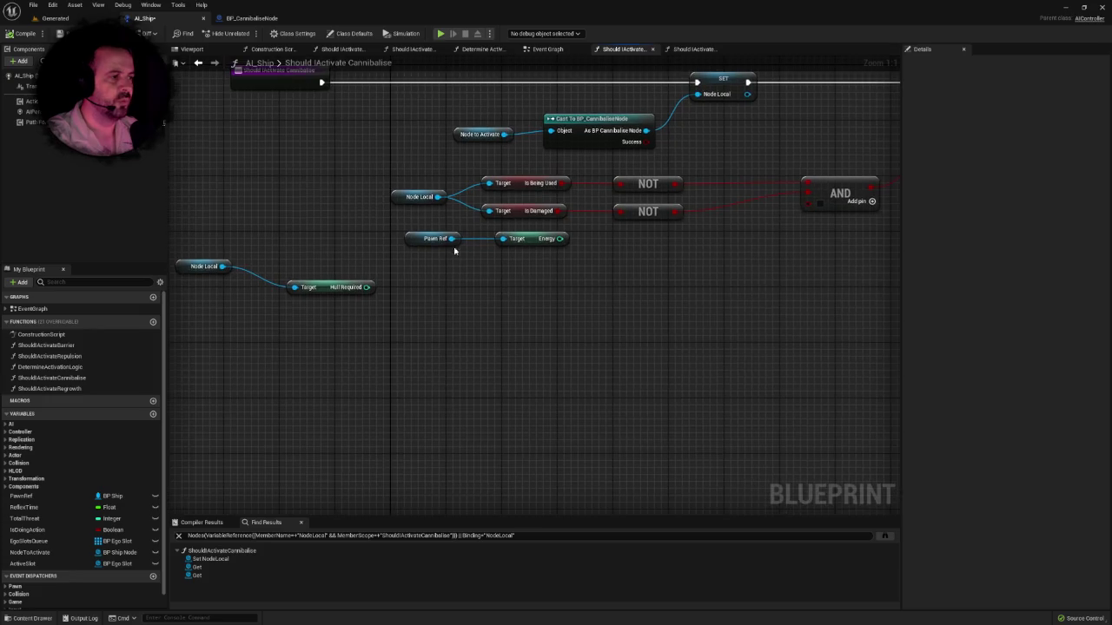
drag(451, 238, 504, 269)
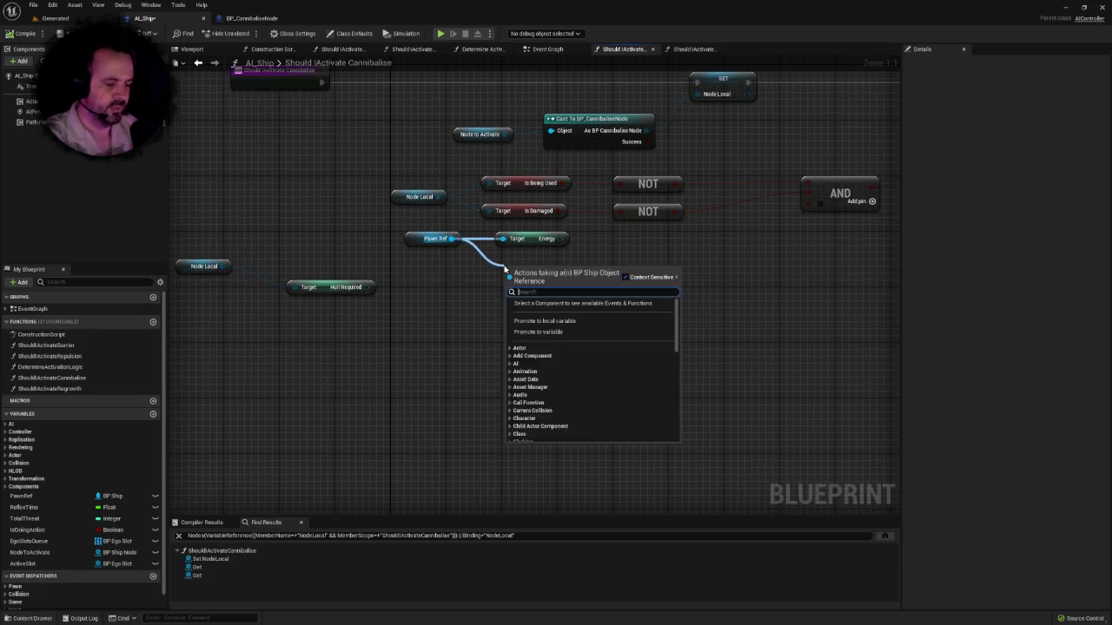
Step: Add a Get Hitpoints node off Pawn Ref beside the Energy getter
text(getq)
key(BackSpace)
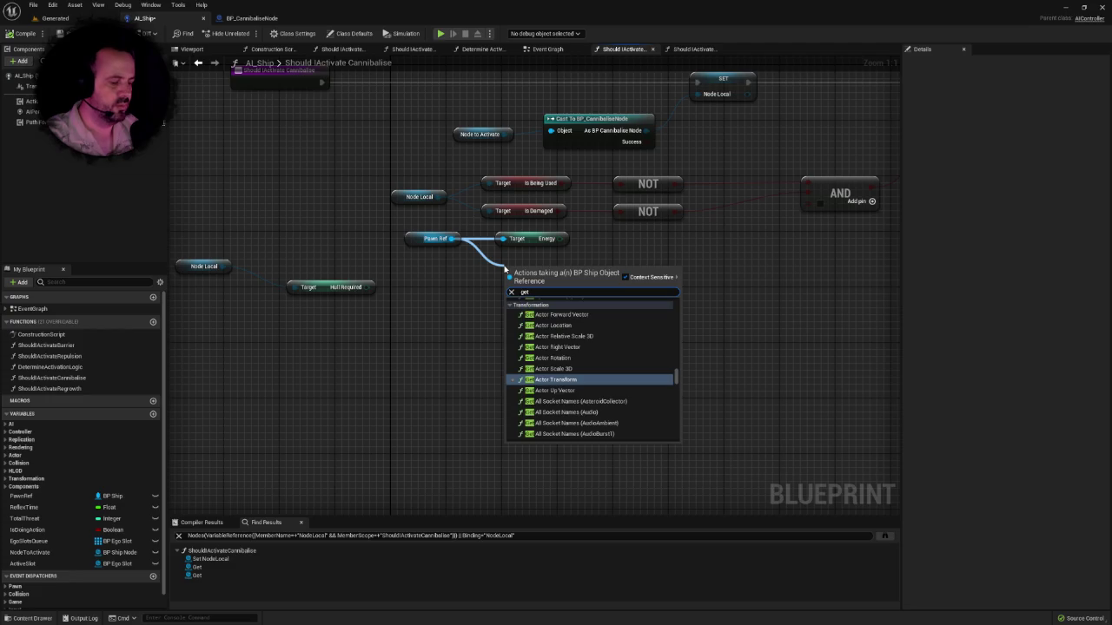
text(hit)
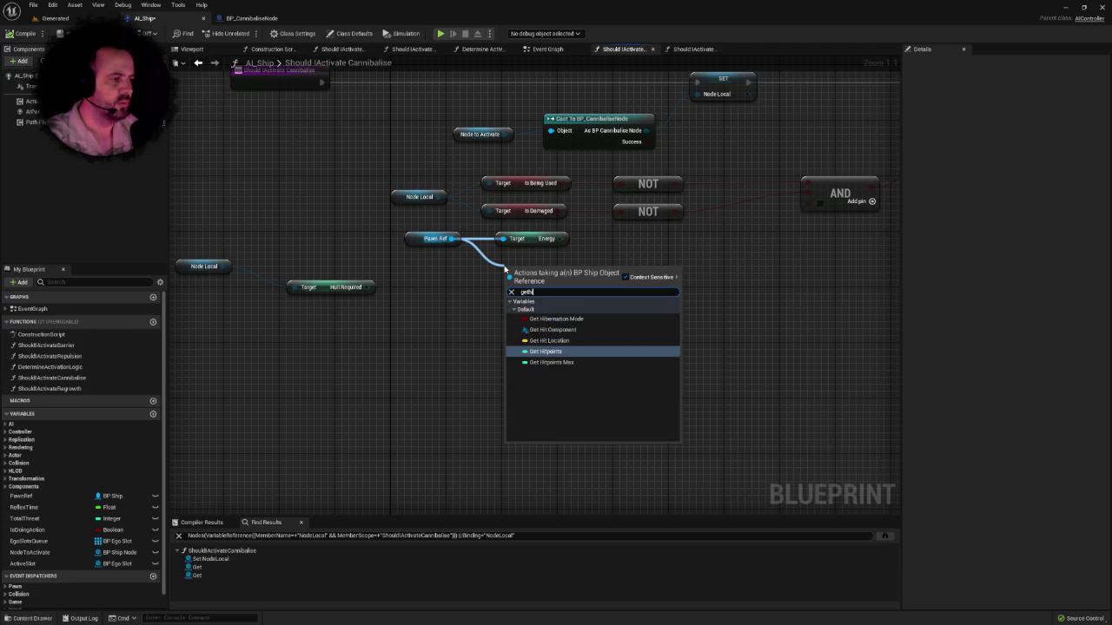
key(Return)
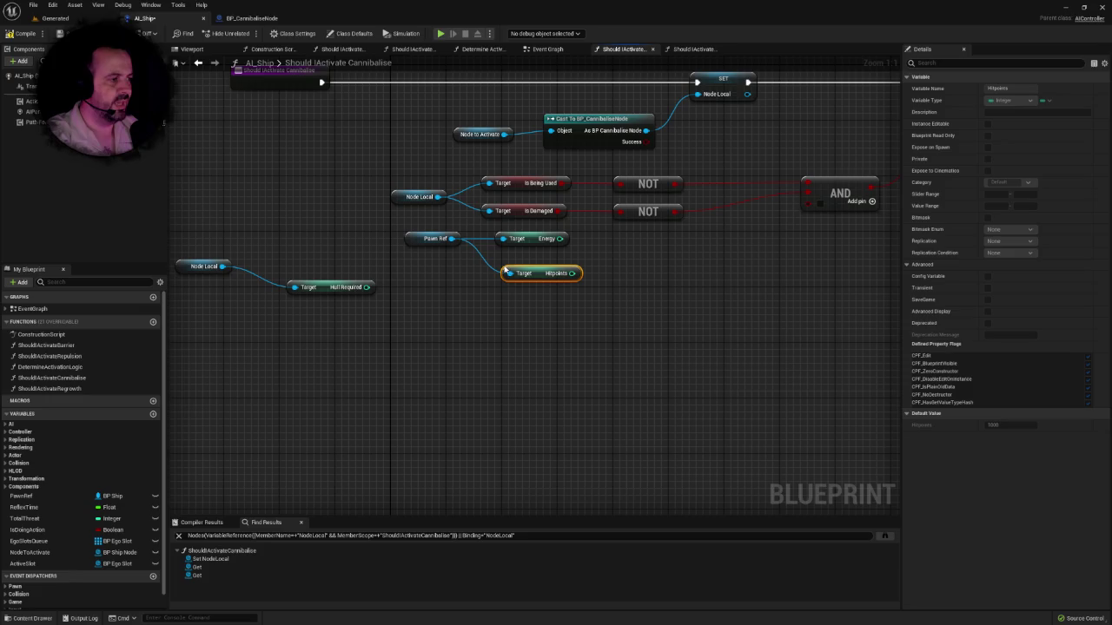
drag(505, 271, 498, 257)
click(491, 297)
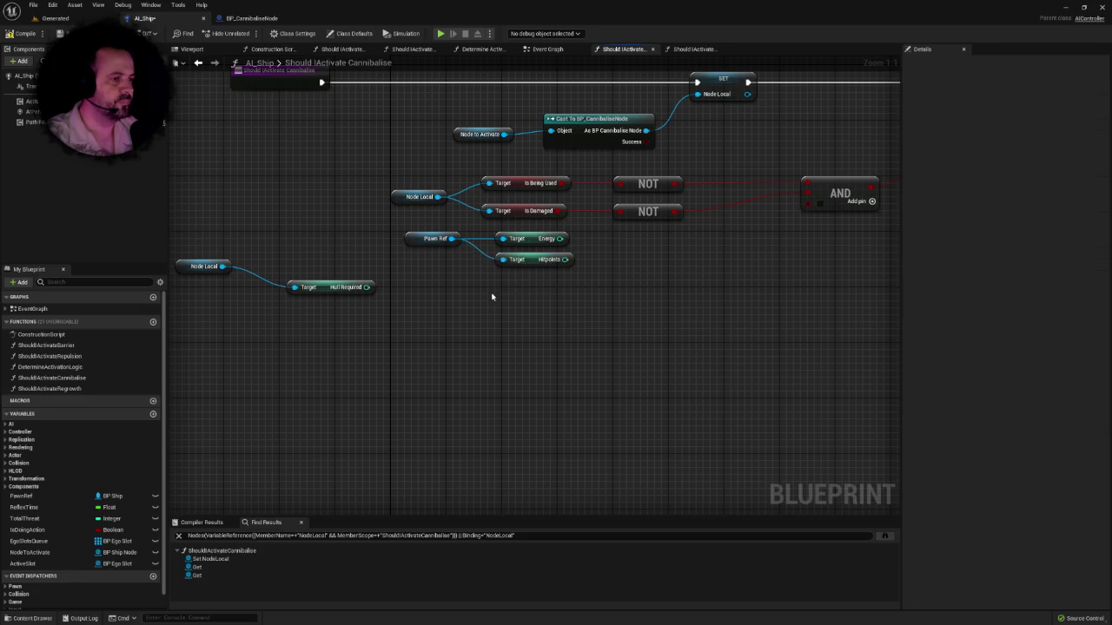
Step: Connect Node Local to Hull Required's Target and reposition both nodes
drag(300, 207, 223, 252)
ctrl+click(380, 263)
mouse_move(342, 262)
mouse_down()
mouse_move(531, 319)
mouse_move(271, 242)
mouse_up()
click(248, 242)
ctrl+click(372, 262)
drag(372, 262, 522, 303)
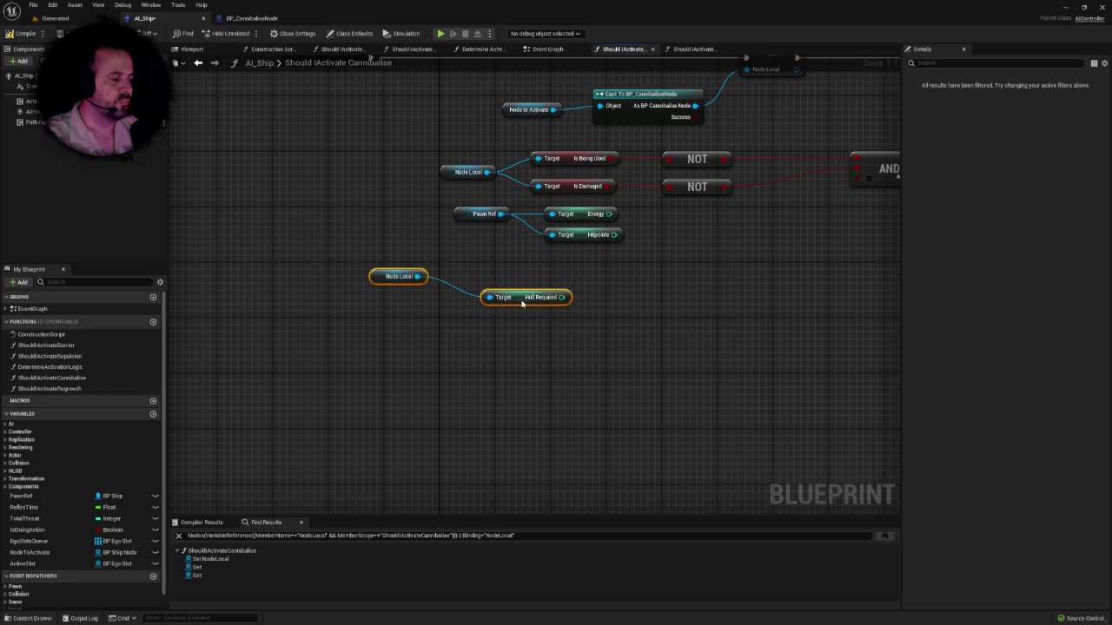
click(556, 272)
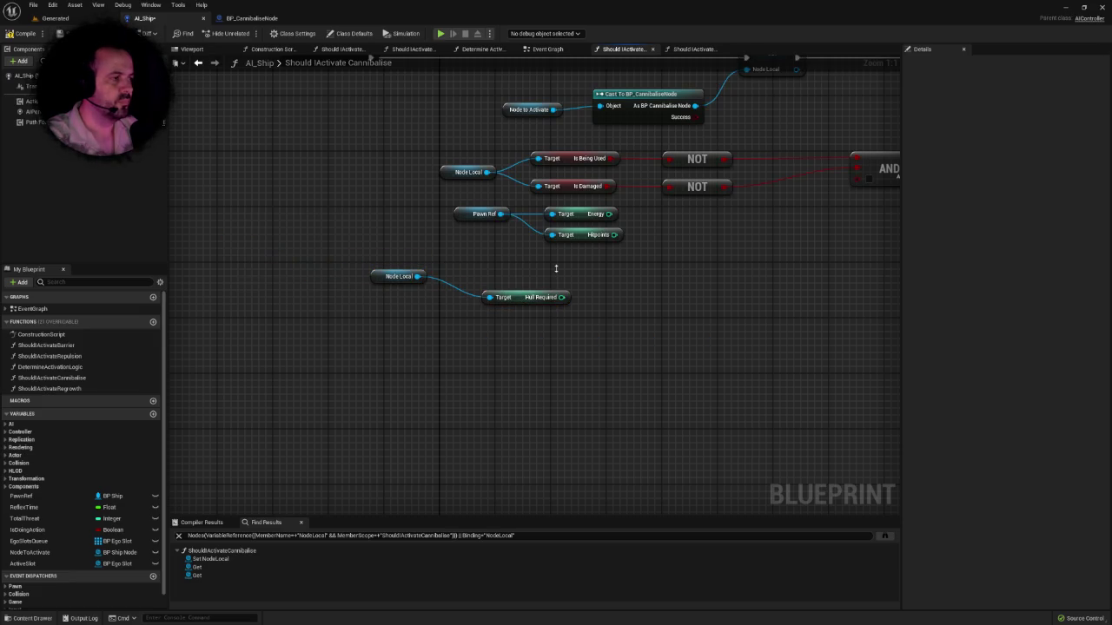
mouse_move(533, 264)
mouse_down()
mouse_move(335, 267)
mouse_move(425, 290)
mouse_up()
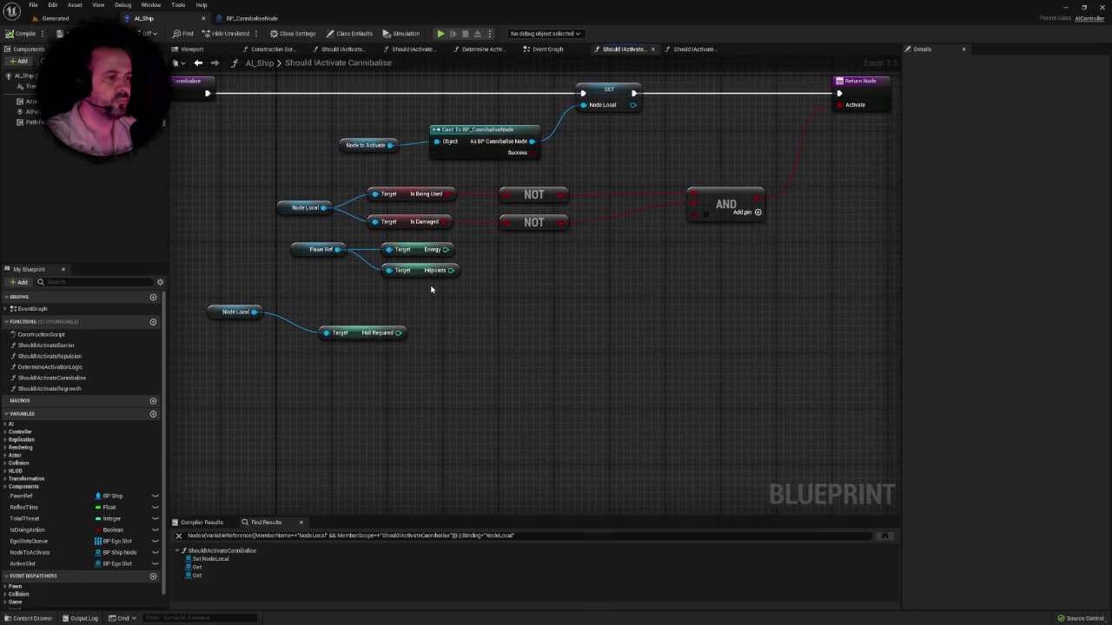
click(353, 322)
drag(354, 322, 346, 315)
Step: Add a Hitpoints > Hull Required comparison and wire its result into the AND node
drag(451, 270, 493, 278)
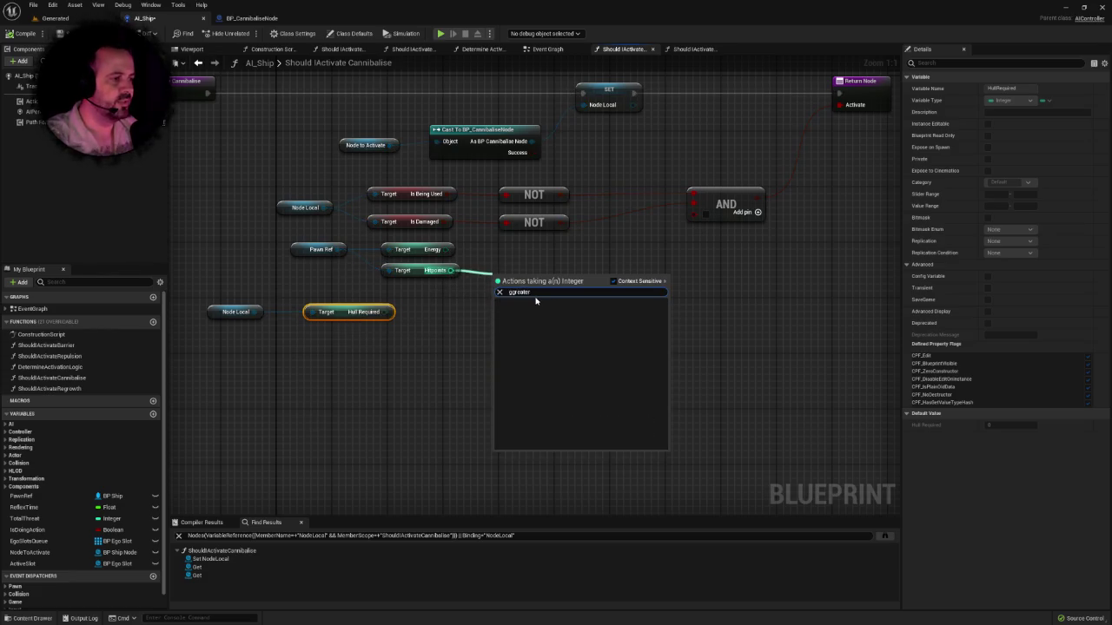
text(>)
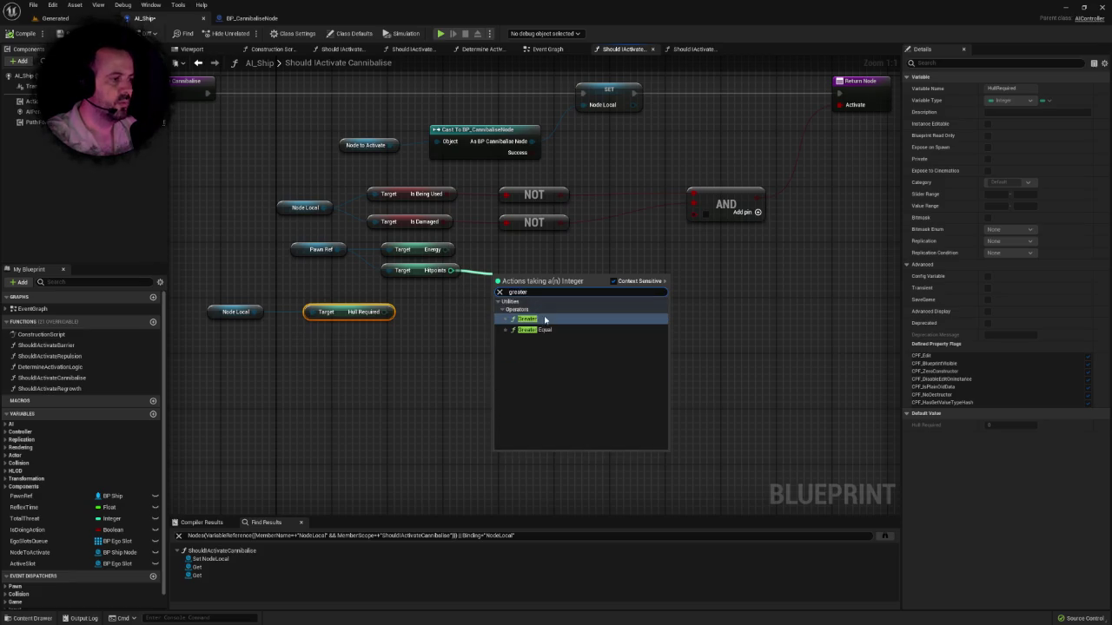
key(Return)
drag(526, 290, 526, 276)
mouse_move(384, 312)
mouse_down()
mouse_move(518, 292)
mouse_move(499, 282)
mouse_up()
mouse_move(235, 300)
mouse_down()
mouse_move(325, 345)
mouse_move(409, 299)
mouse_up()
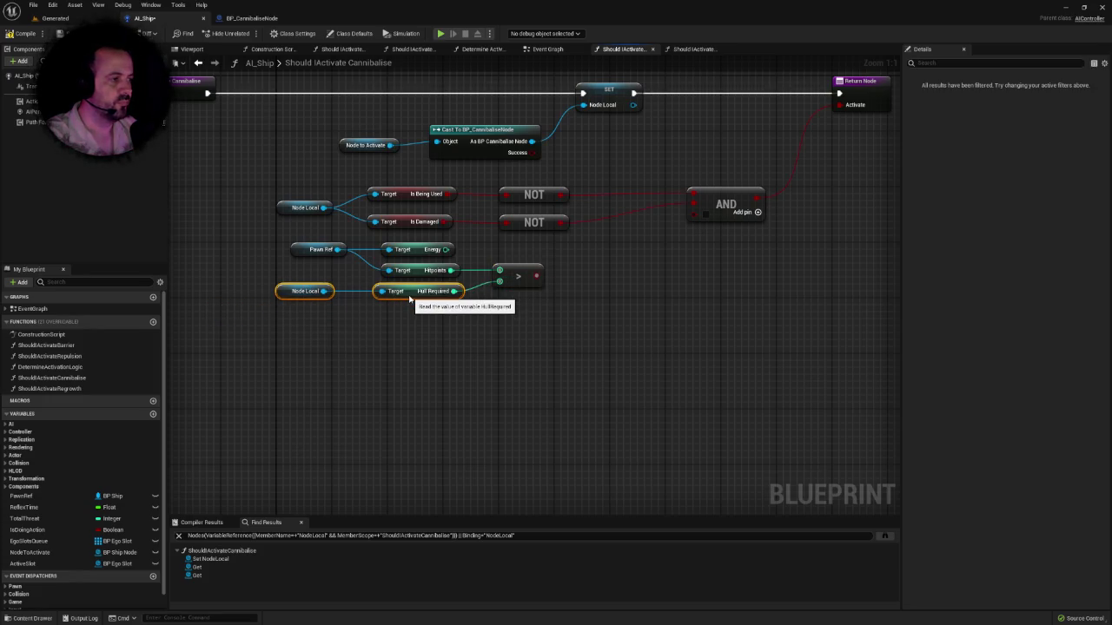
click(498, 253)
mouse_move(535, 276)
mouse_down()
mouse_move(657, 248)
mouse_move(699, 212)
mouse_up()
Step: Feed the Hitpoints > Hull Required result into a new AND pin, delete the Energy getter, and tidy the nodes
click(750, 211)
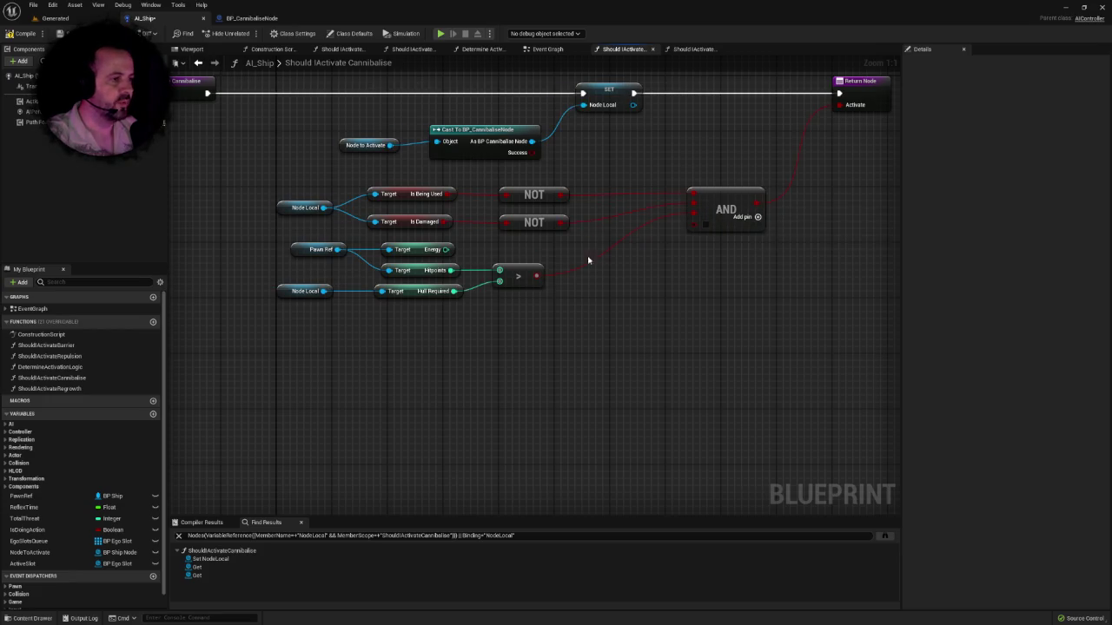
click(413, 249)
key(Delete)
mouse_move(309, 253)
mouse_down()
mouse_move(293, 277)
mouse_move(521, 303)
mouse_up()
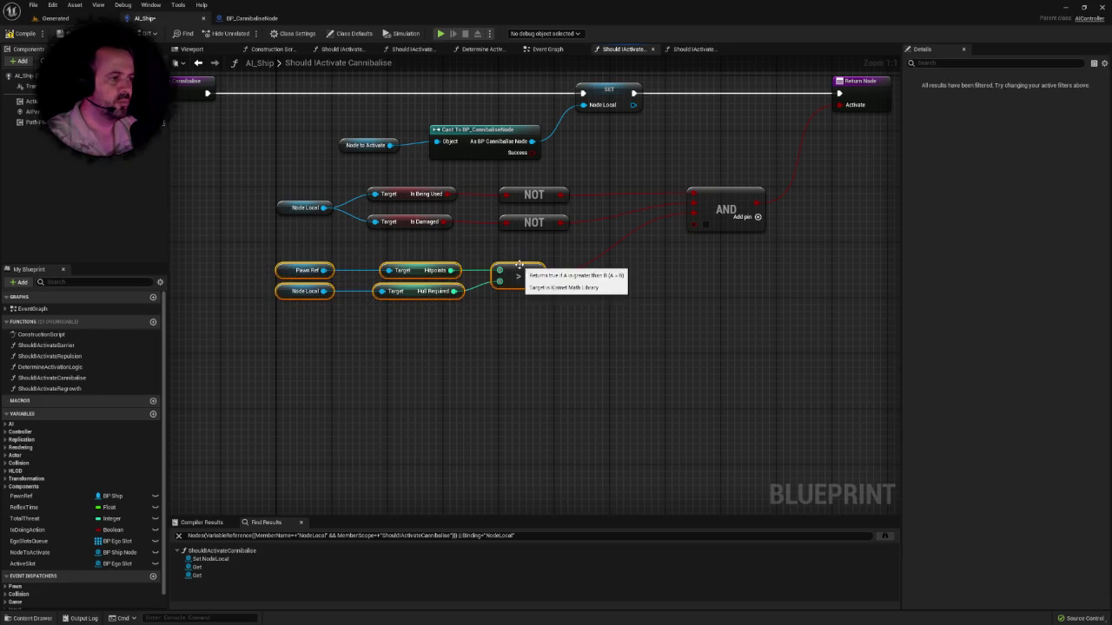
drag(518, 264, 528, 244)
click(504, 290)
Step: Copy the Pawn Ref getter and place the pasted copy below the comparisons
right_click(428, 293)
click(400, 296)
drag(399, 295, 415, 266)
click(330, 224)
key(ctrl+c)
key(ctrl+v)
drag(338, 286, 326, 286)
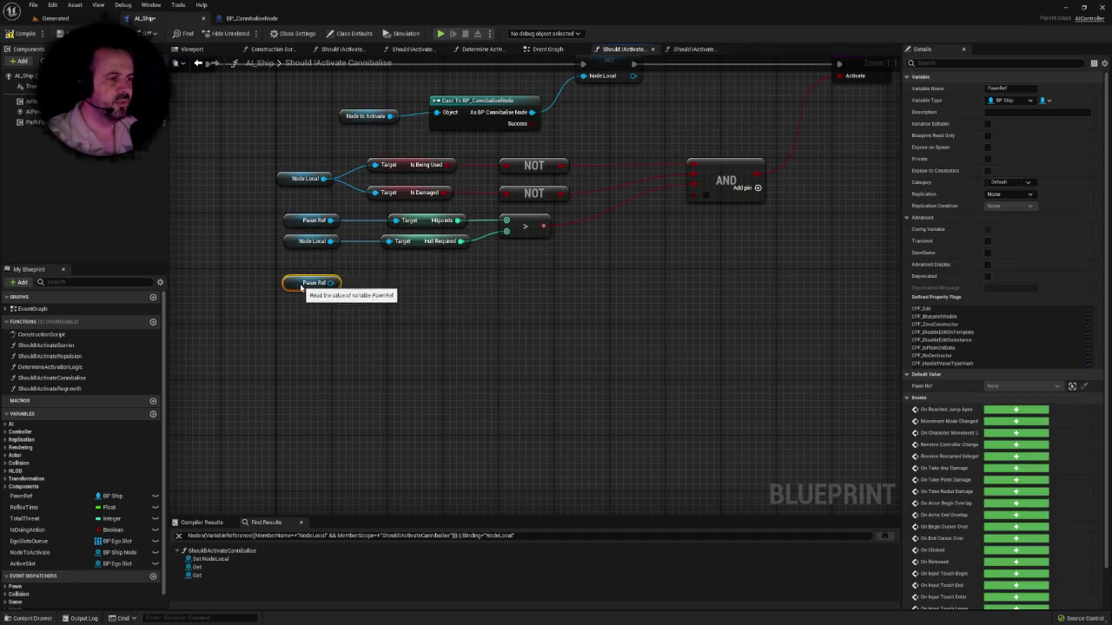
click(387, 302)
mouse_move(454, 286)
mouse_down()
mouse_move(391, 263)
mouse_move(369, 302)
mouse_up()
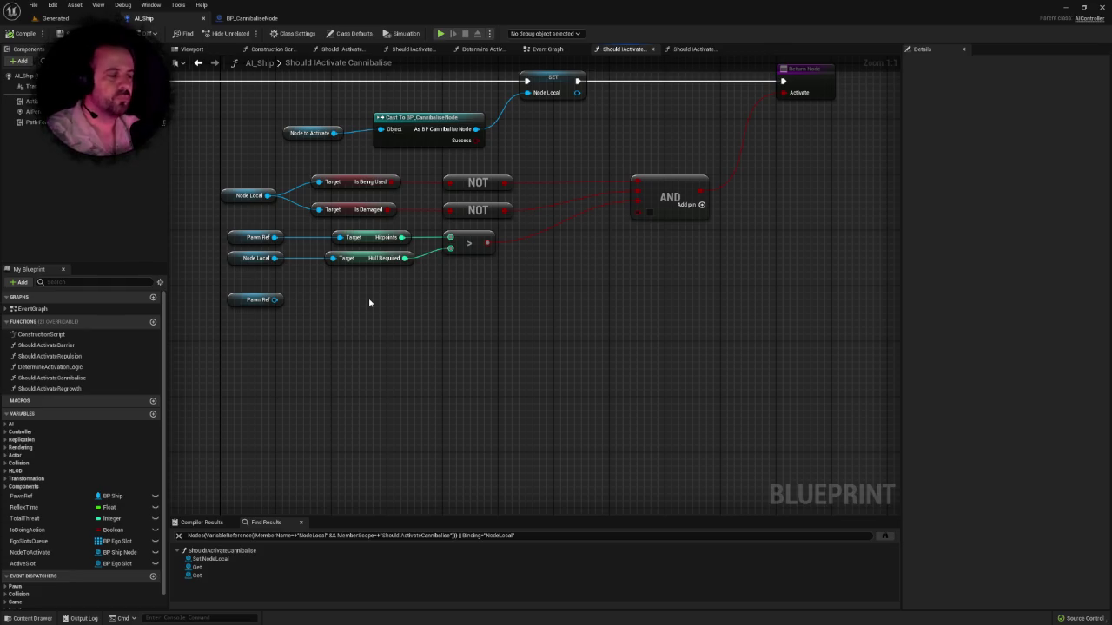
Step: Reposition the graph view and start a connection from the spare Pawn Ref
right_click(524, 318)
click(520, 318)
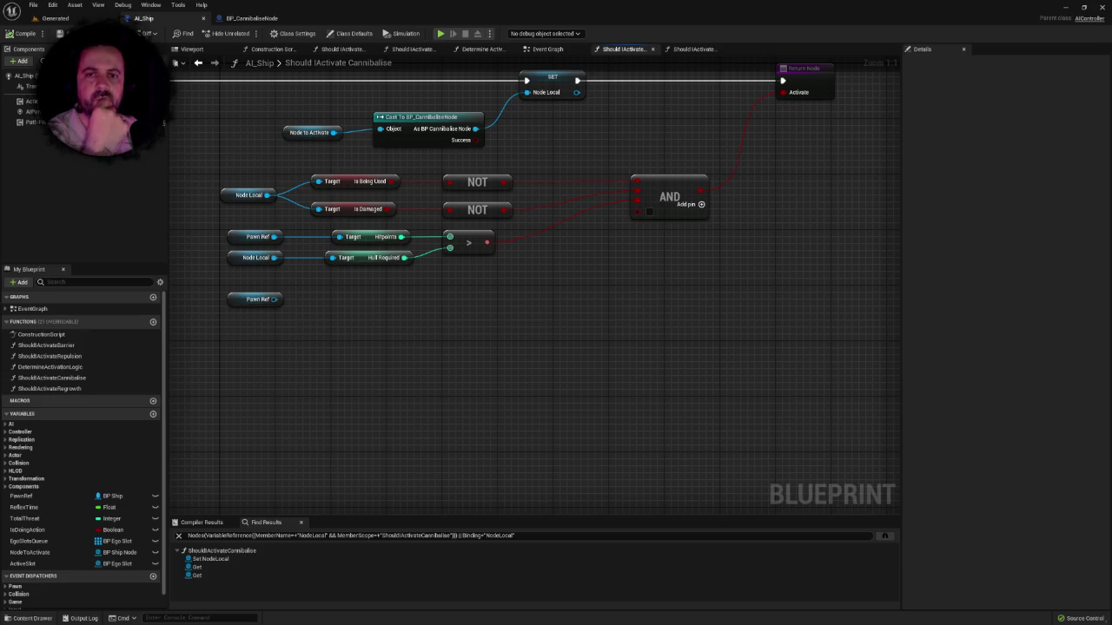
right_click(352, 356)
click(343, 327)
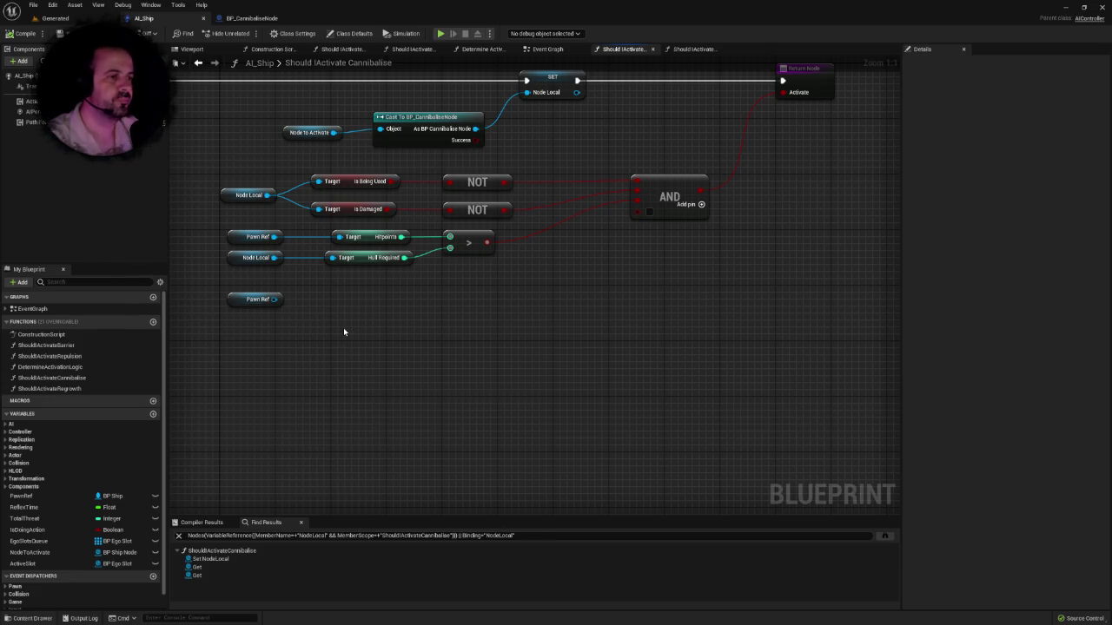
drag(343, 328, 439, 284)
scroll(492, 293, down, 2)
scroll(492, 294, up, 2)
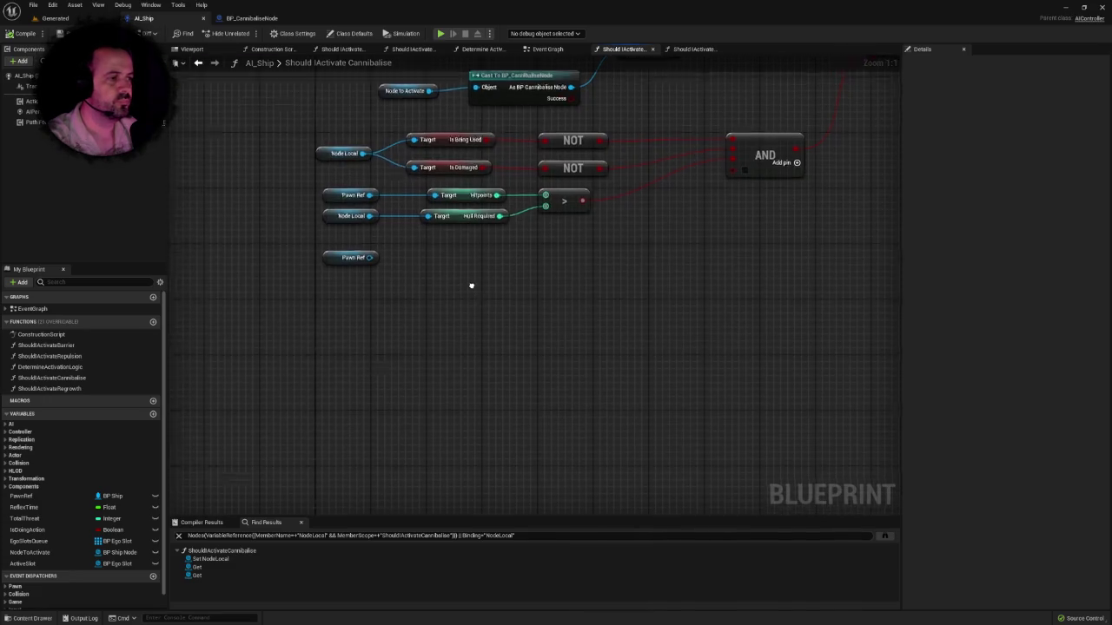
drag(474, 288, 437, 325)
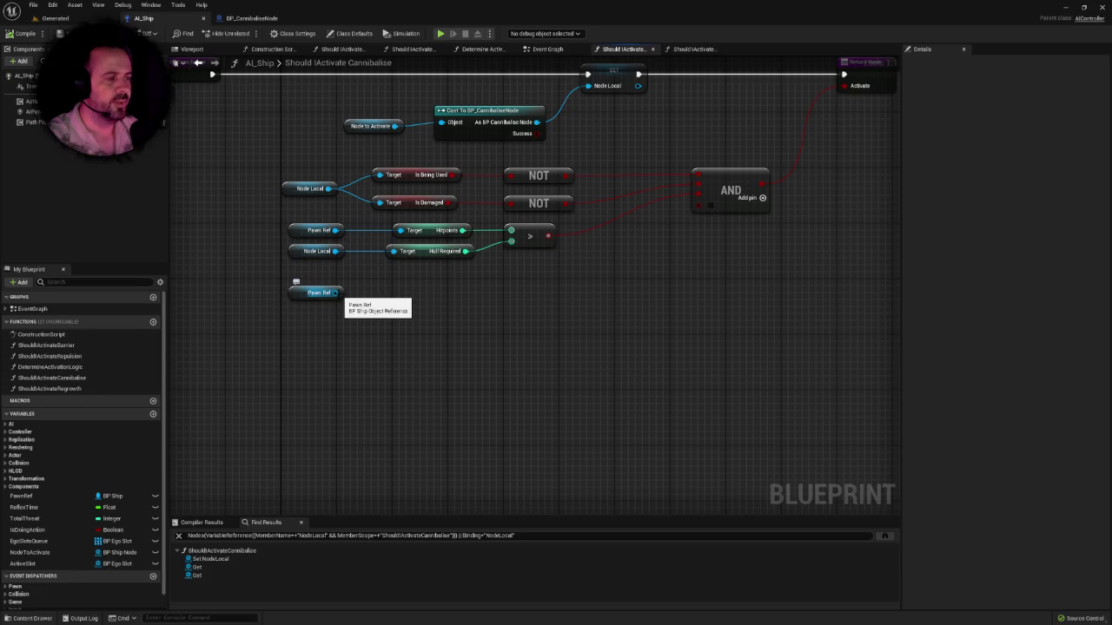
mouse_move(335, 292)
mouse_down()
mouse_move(422, 307)
mouse_move(375, 283)
mouse_up()
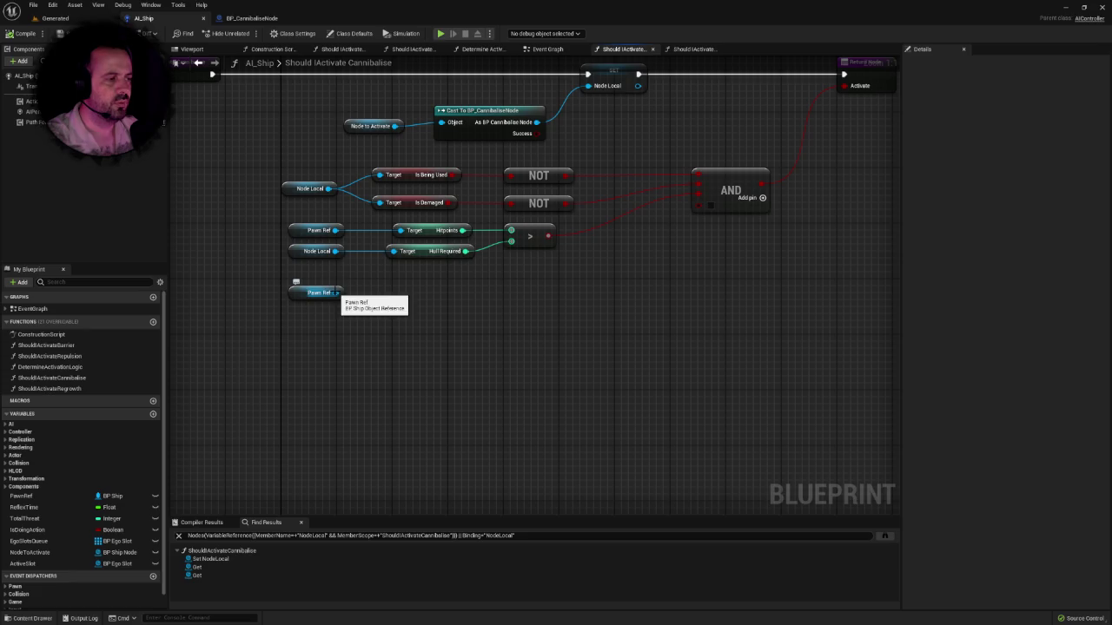
scroll(447, 311, down, 3)
Step: Add a Get Hitpoints node wired from the lower Pawn Ref and line it up
scroll(446, 310, up, 2)
scroll(439, 307, up, 1)
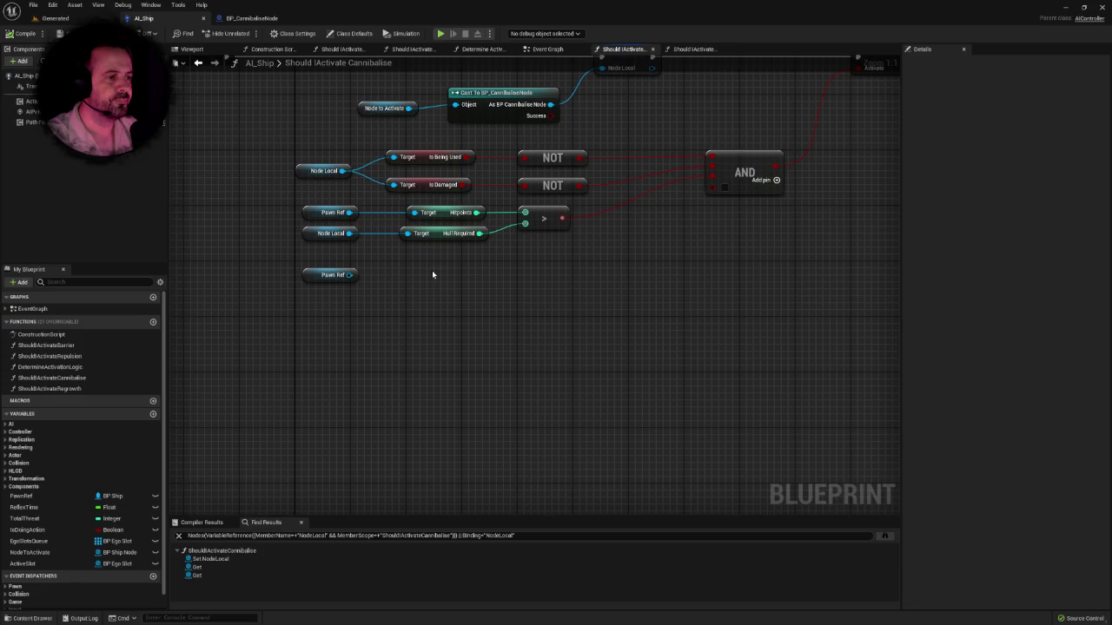
drag(349, 274, 404, 278)
text(gethipon)
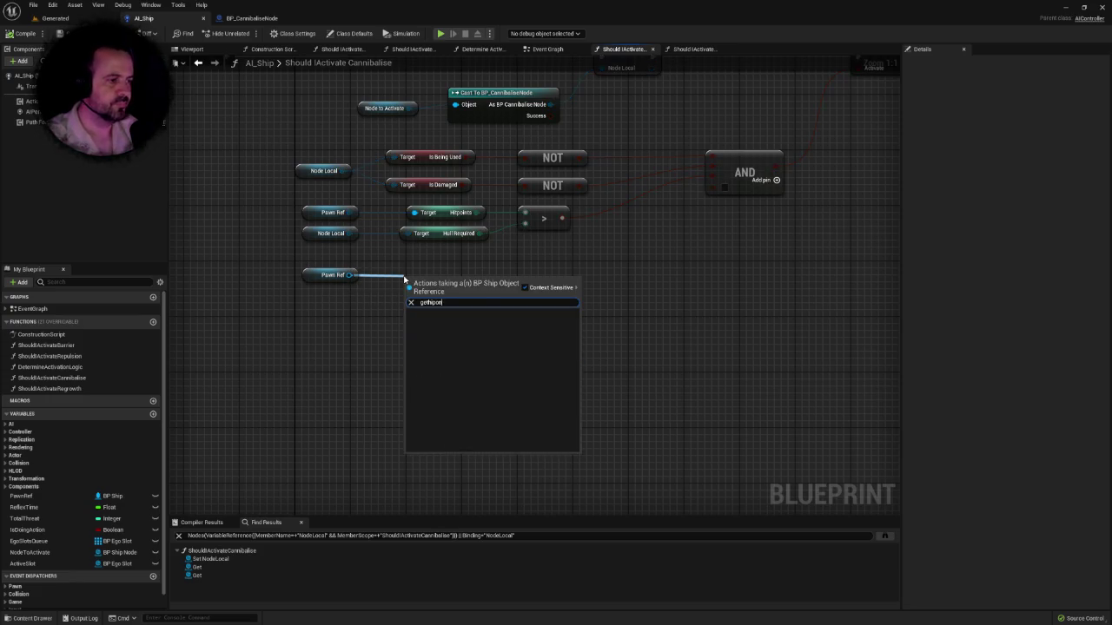
key(BackSpace)
key(BackSpace)
key(BackSpace)
text(itp)
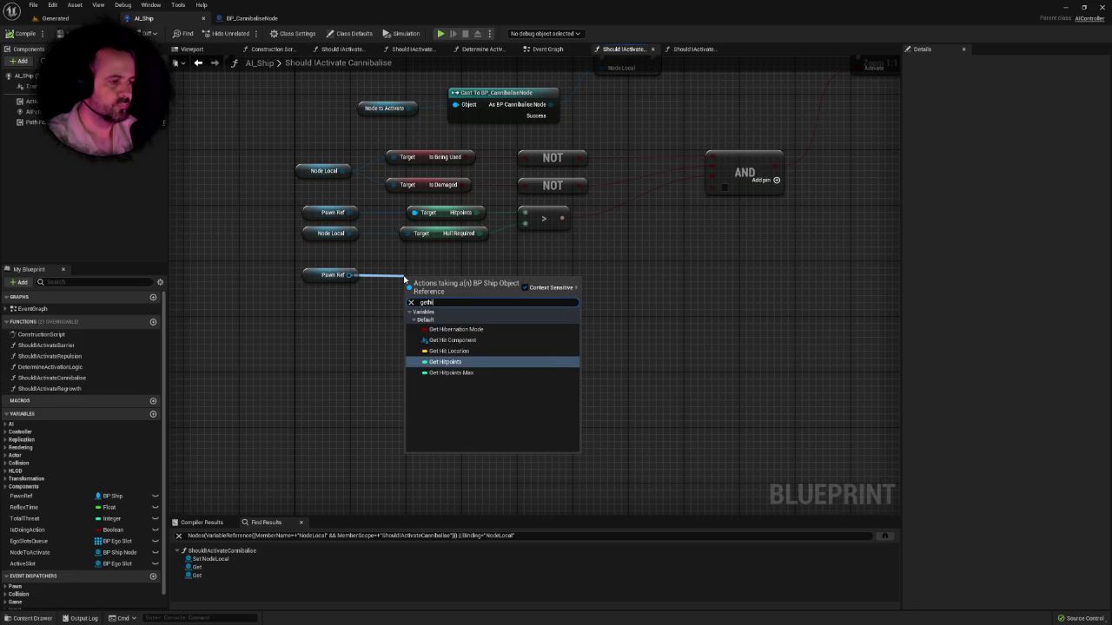
key(Return)
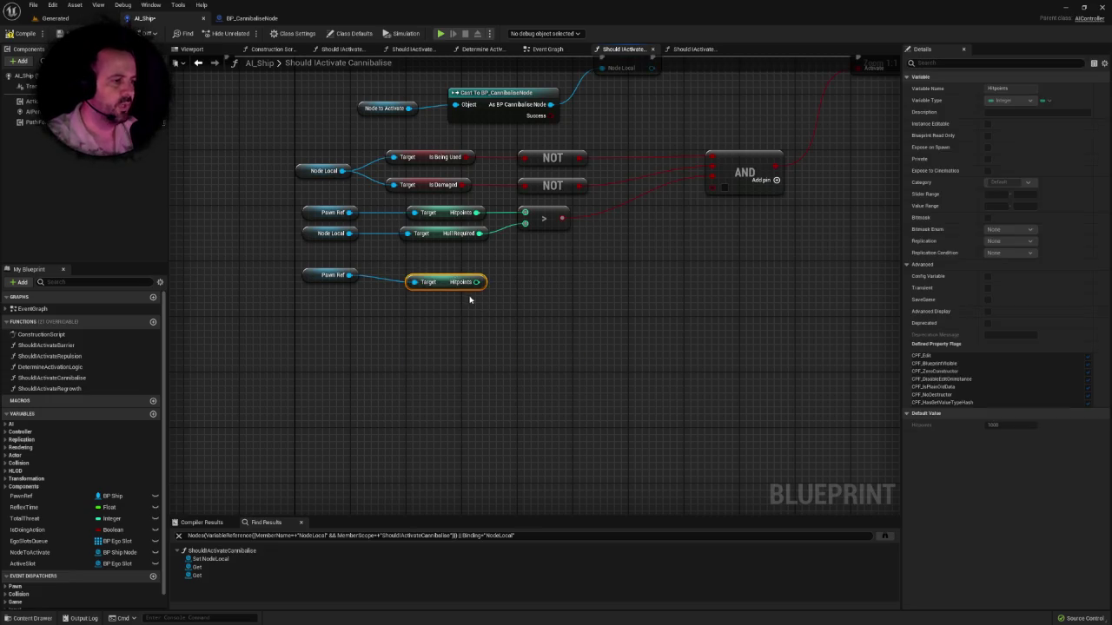
drag(451, 282, 444, 275)
click(491, 283)
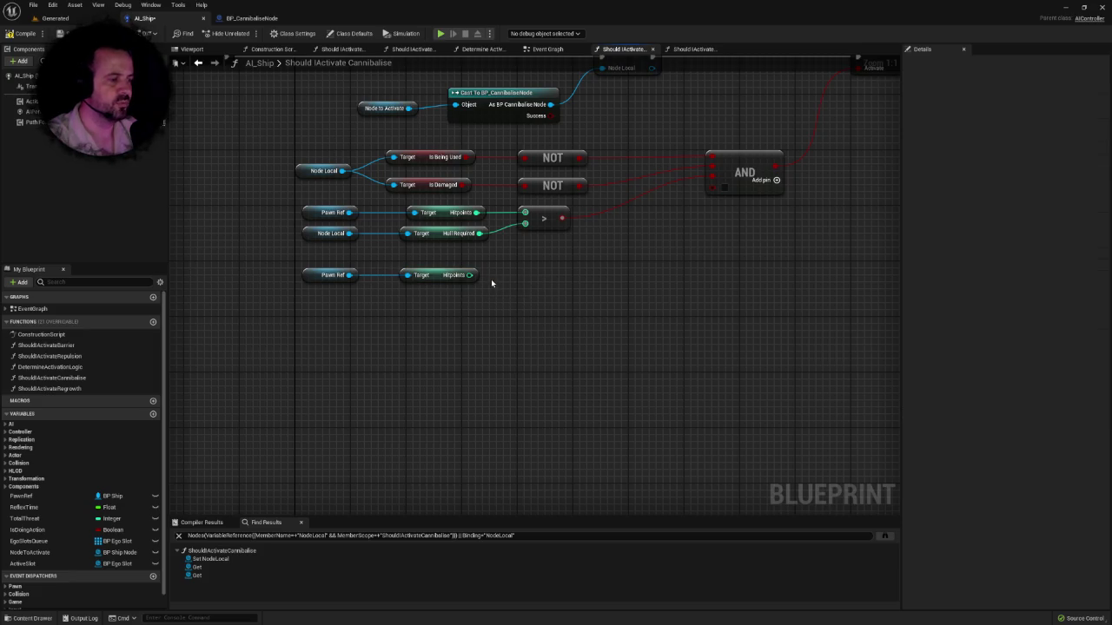
Step: Place an Add node on Hitpoints, then delete it as unwanted
drag(469, 274, 545, 271)
text(+)
key(Return)
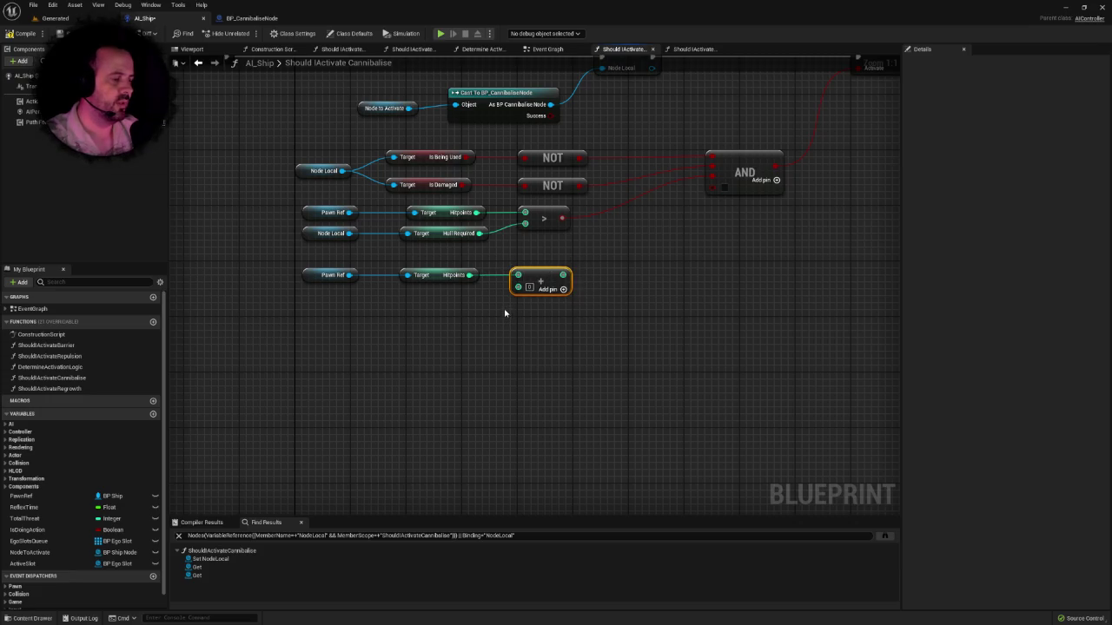
click(481, 310)
drag(516, 260, 539, 286)
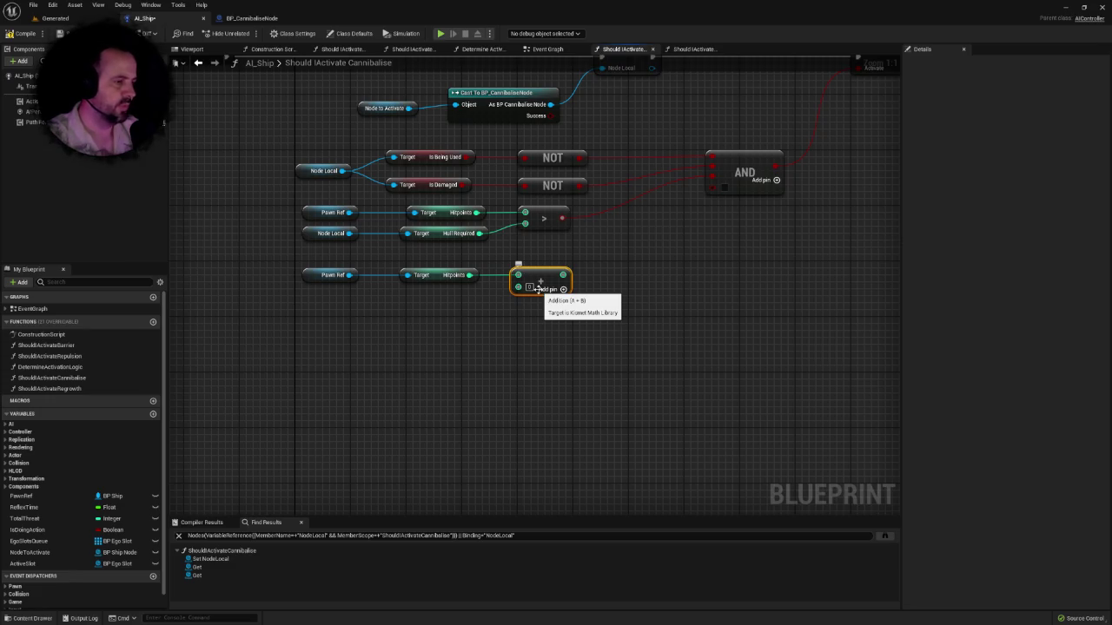
key(Delete)
Step: Add a Get Energy node wired from the same Pawn Ref
drag(350, 274, 408, 321)
text(geten)
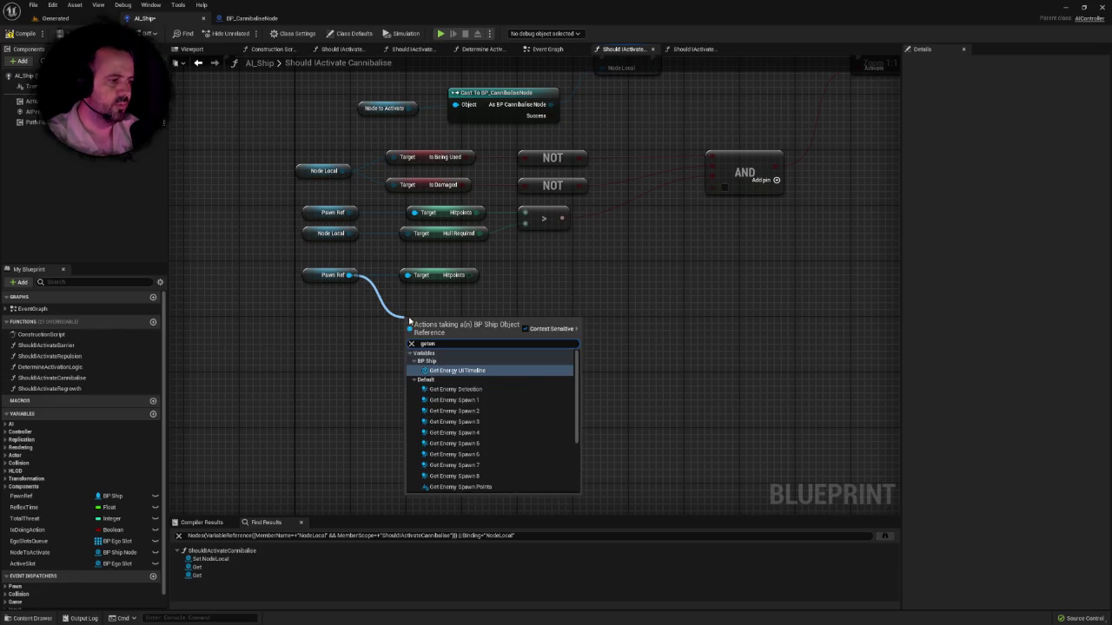
text(ergy)
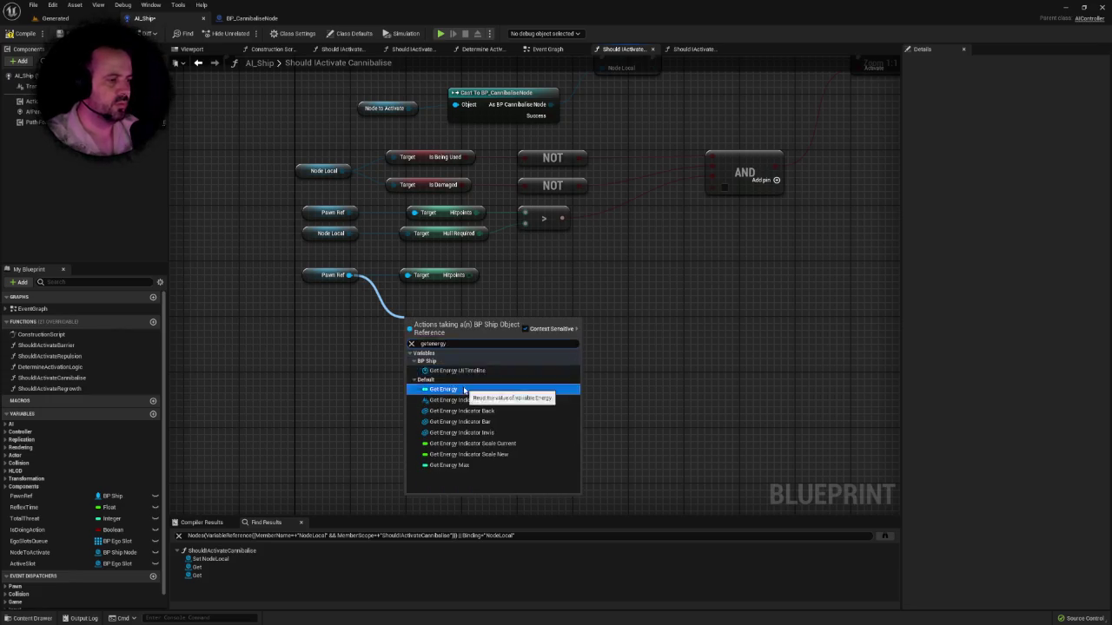
click(452, 390)
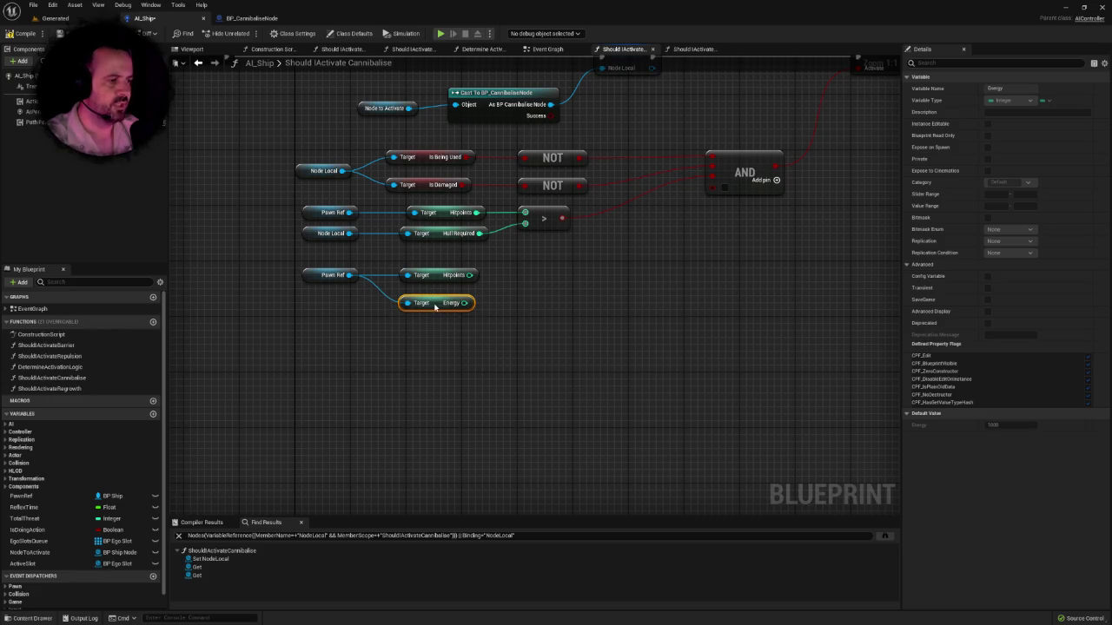
click(507, 304)
right_click(513, 299)
Step: Add an integer Add node to Energy with B set to 100, then compile
key(Escape)
drag(429, 303, 482, 306)
text(plus)
key(Return)
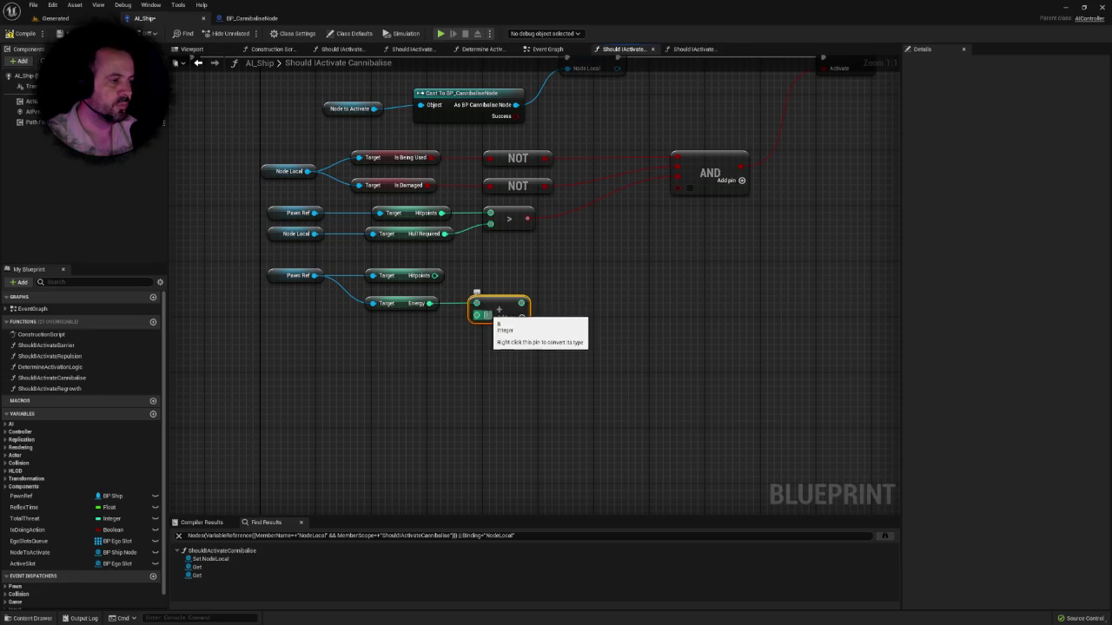
click(486, 315)
text(100)
click(26, 34)
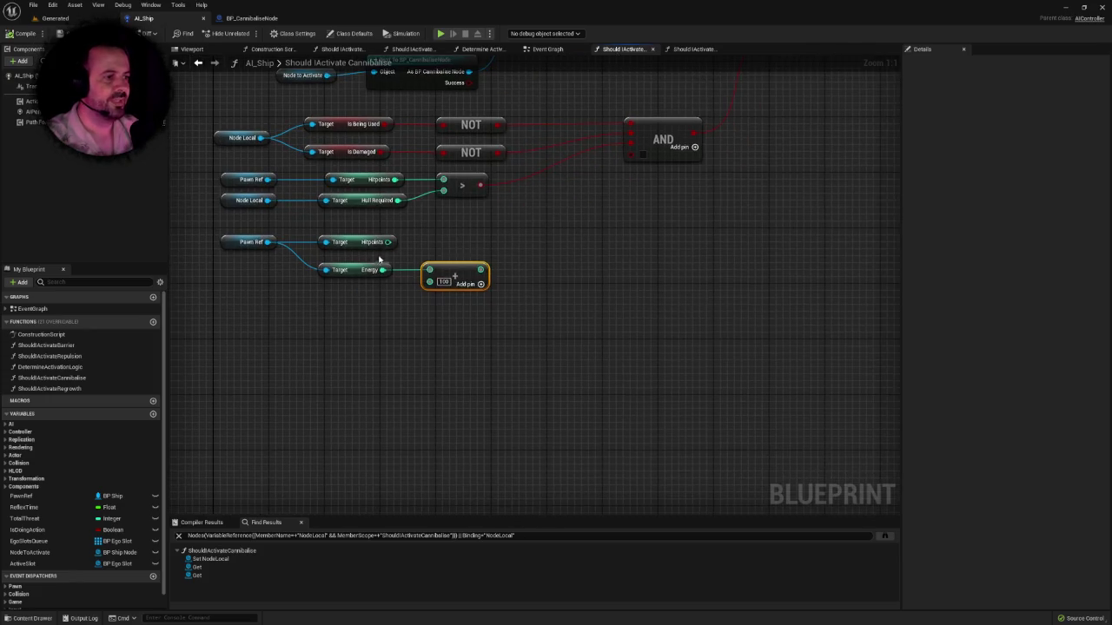
Step: Add a greater-than node comparing Hitpoints with Energy + 100 and wire it into the AND
mouse_move(388, 242)
mouse_down()
mouse_move(485, 236)
mouse_move(501, 244)
mouse_move(483, 271)
mouse_up()
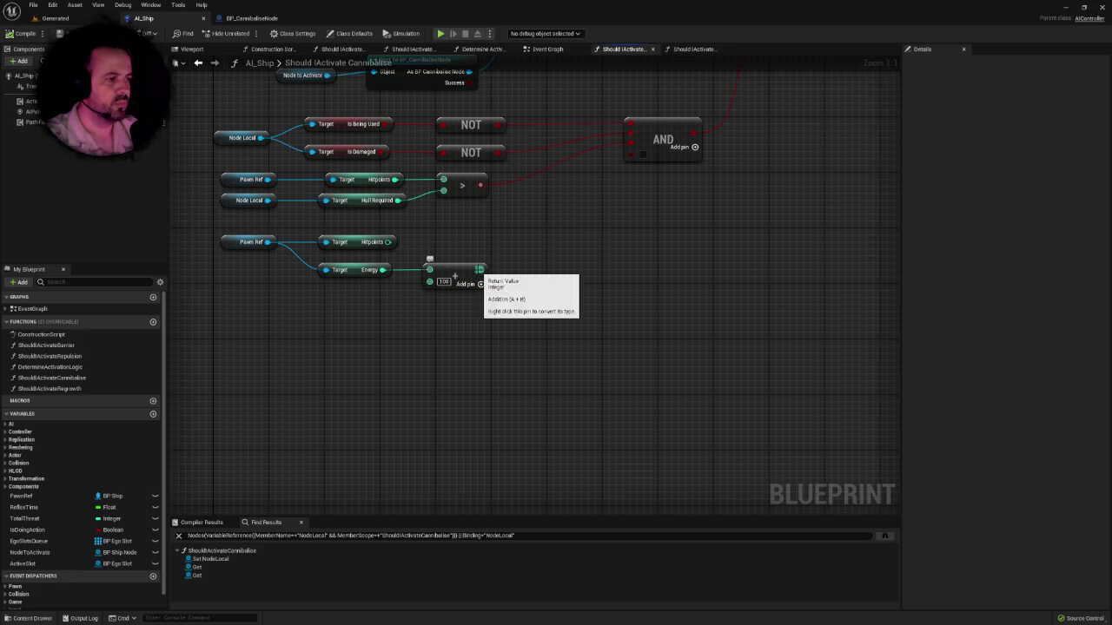
mouse_move(392, 243)
mouse_down()
mouse_move(510, 246)
mouse_move(499, 276)
mouse_move(632, 153)
mouse_up()
text(>)
click(547, 292)
click(440, 222)
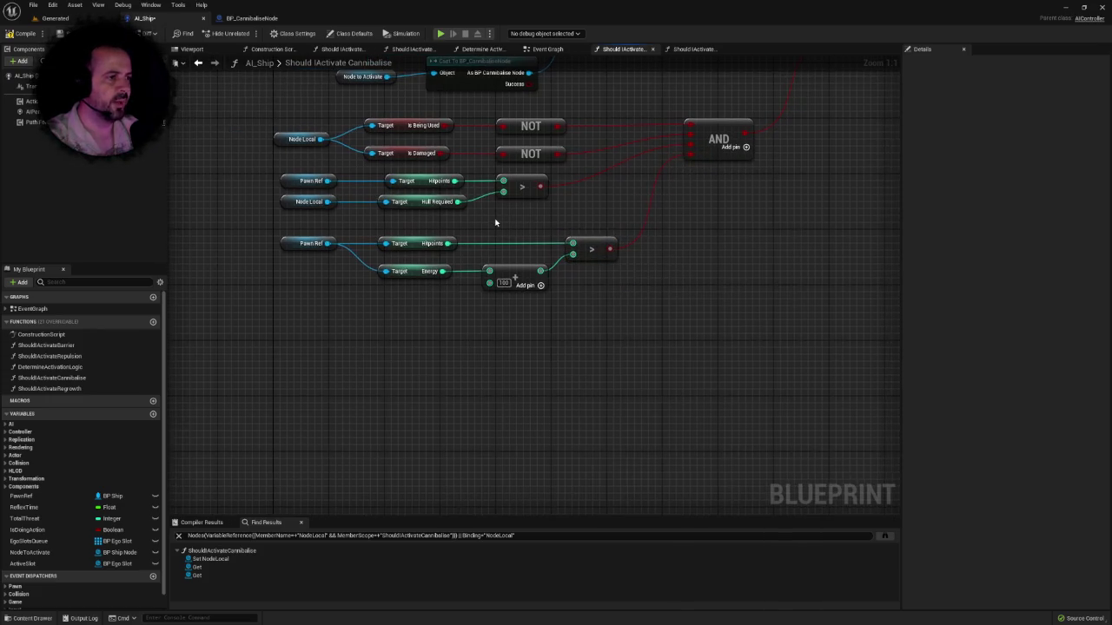
mouse_move(263, 130)
mouse_down()
mouse_move(460, 183)
mouse_move(539, 226)
mouse_up()
mouse_move(276, 198)
mouse_down()
mouse_move(523, 241)
mouse_move(491, 259)
mouse_move(474, 244)
mouse_move(525, 244)
mouse_move(450, 236)
mouse_up()
click(486, 236)
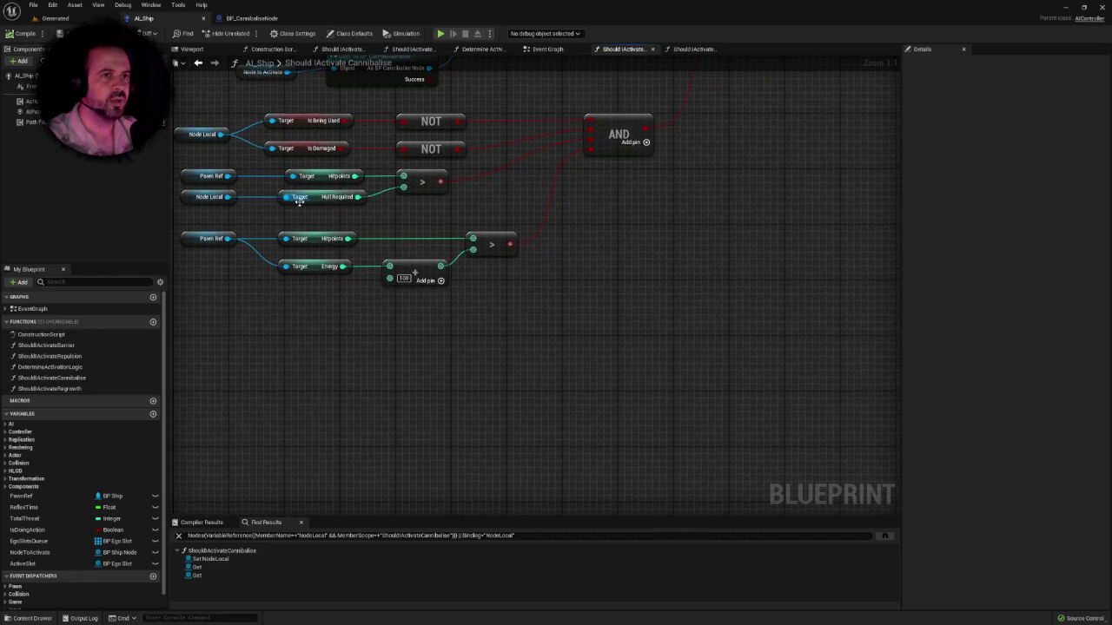
drag(303, 203, 363, 211)
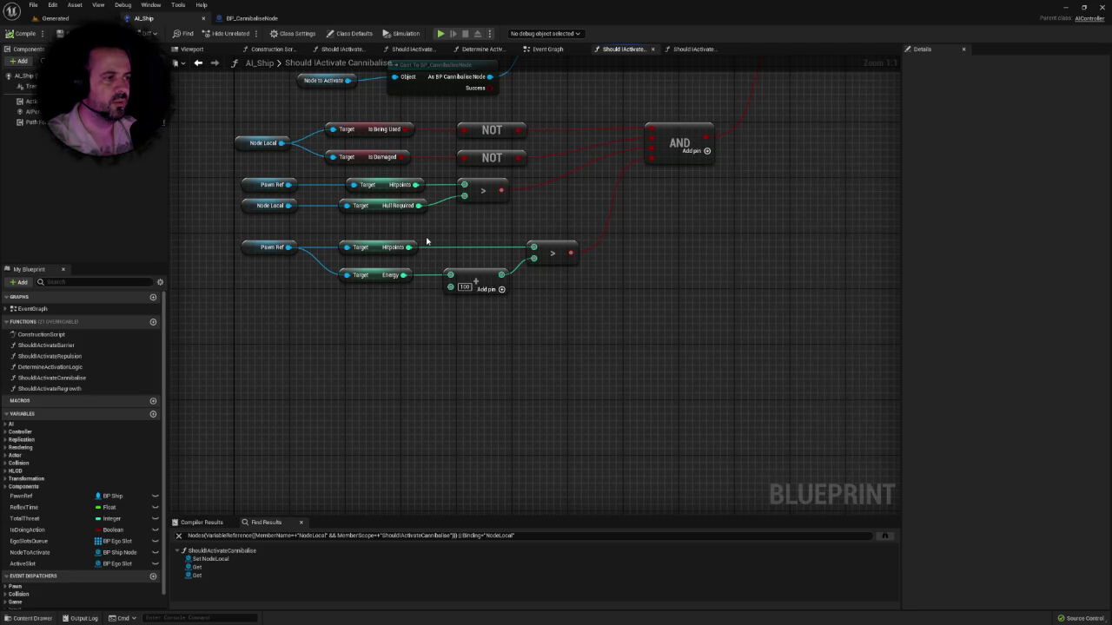
mouse_move(254, 233)
mouse_down()
mouse_move(546, 310)
mouse_move(276, 247)
mouse_up()
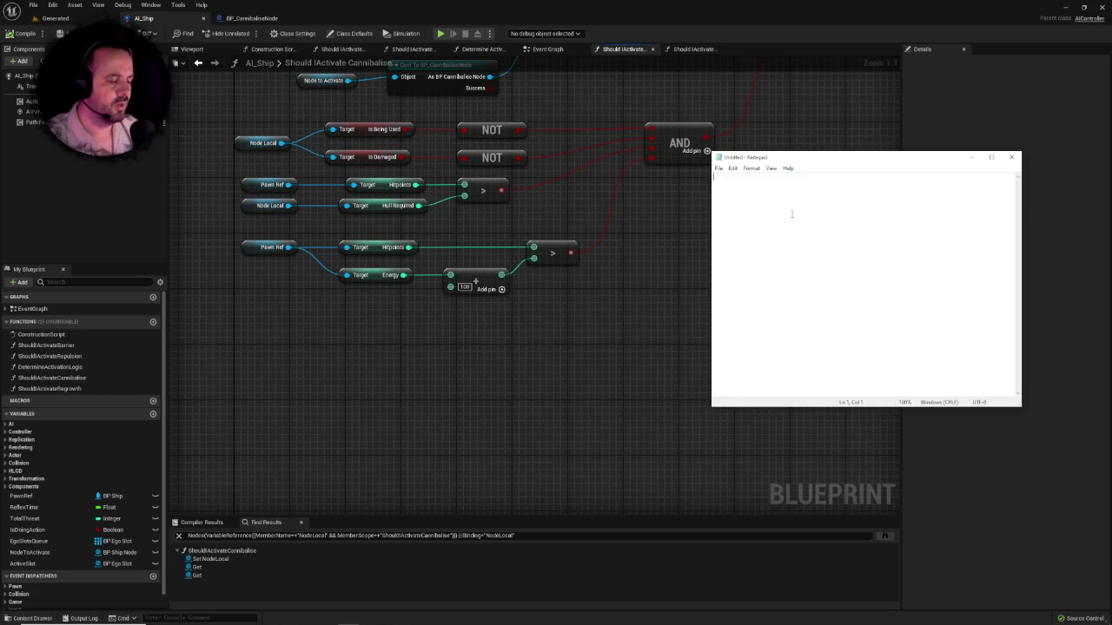
Step: Note the scratch values 500 and 450 on two lines in Notepad
text(500 )
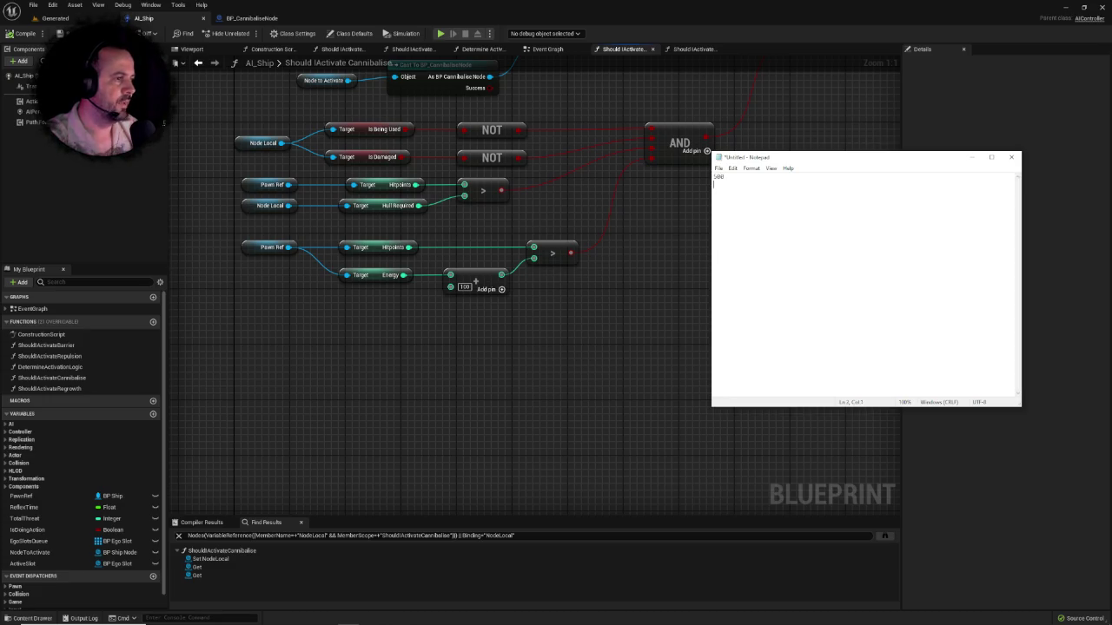
text(450)
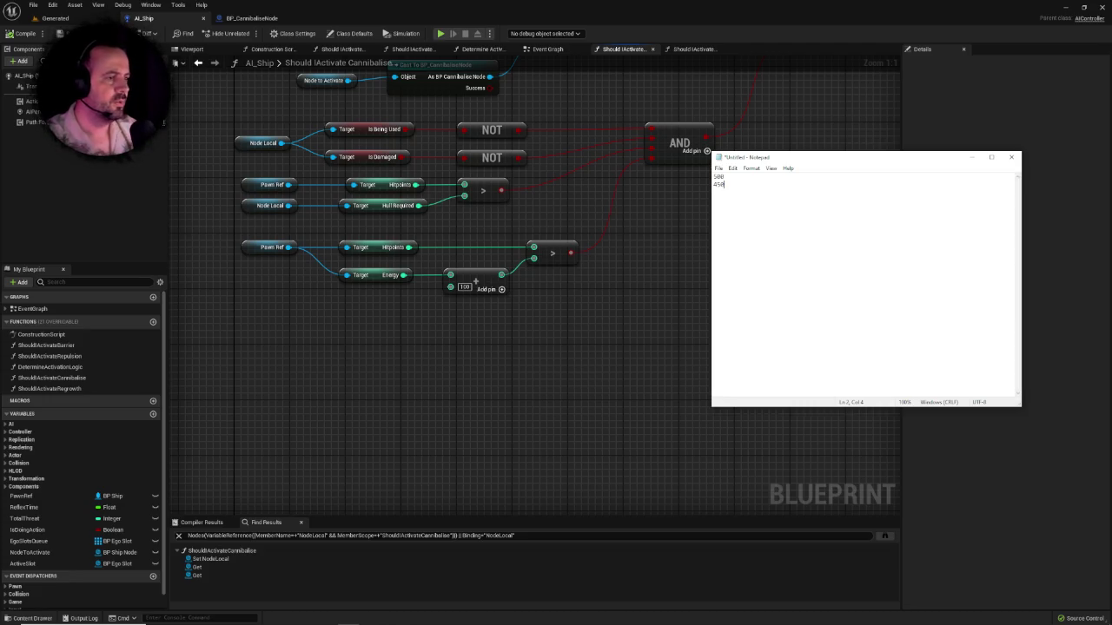
right_click(758, 194)
click(741, 191)
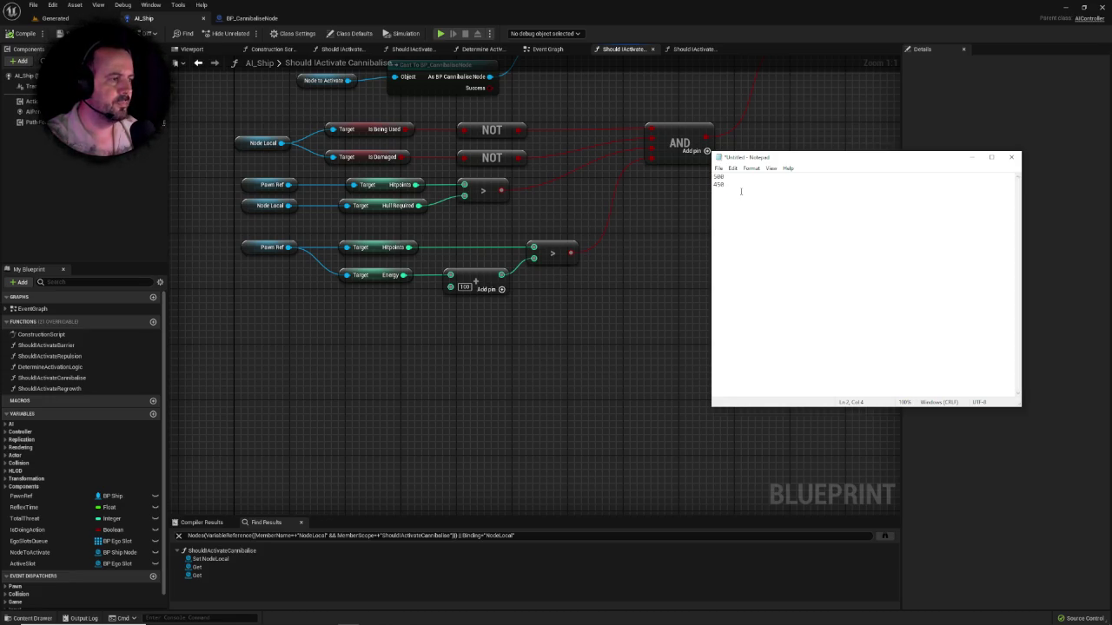
click(363, 246)
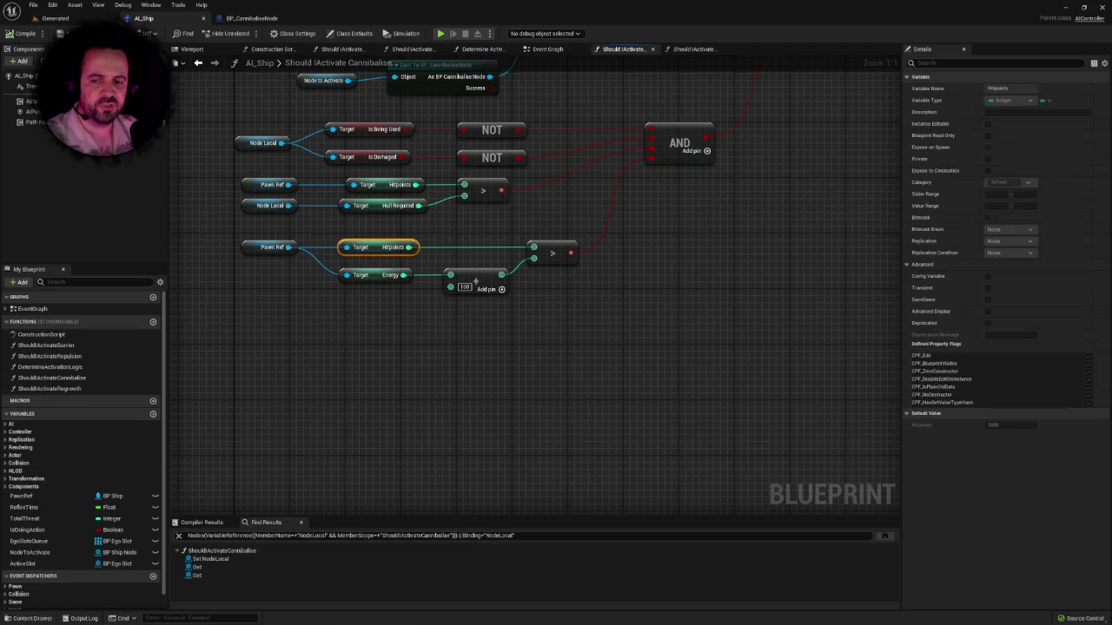
key(alt+Tab)
key(Return)
text(450)
click(717, 185)
double_click(717, 185)
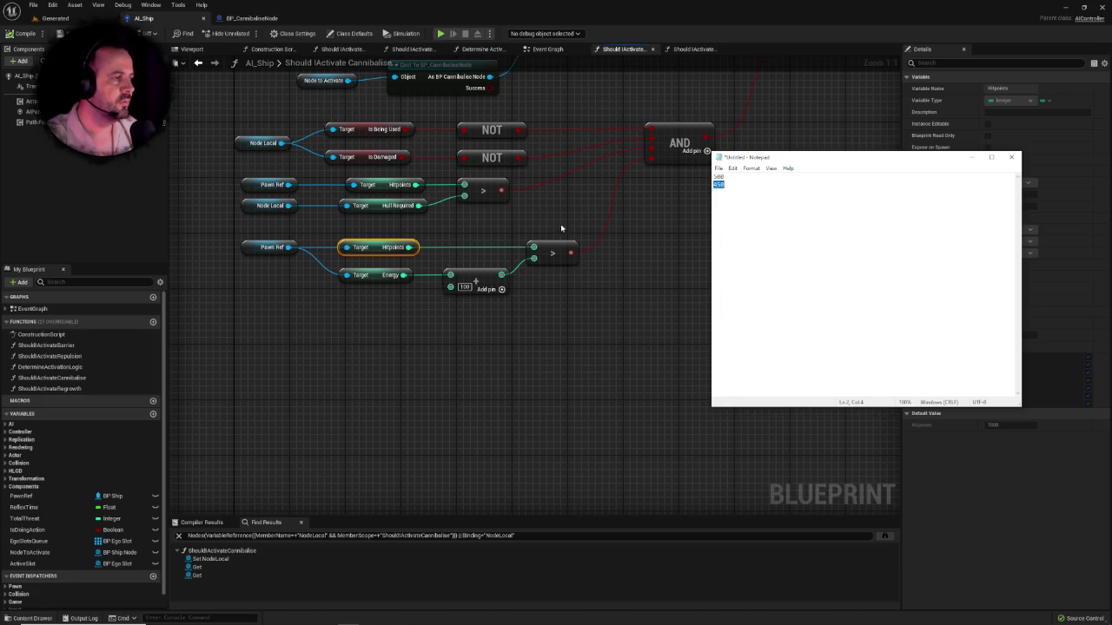
click(725, 185)
key(shift+Home)
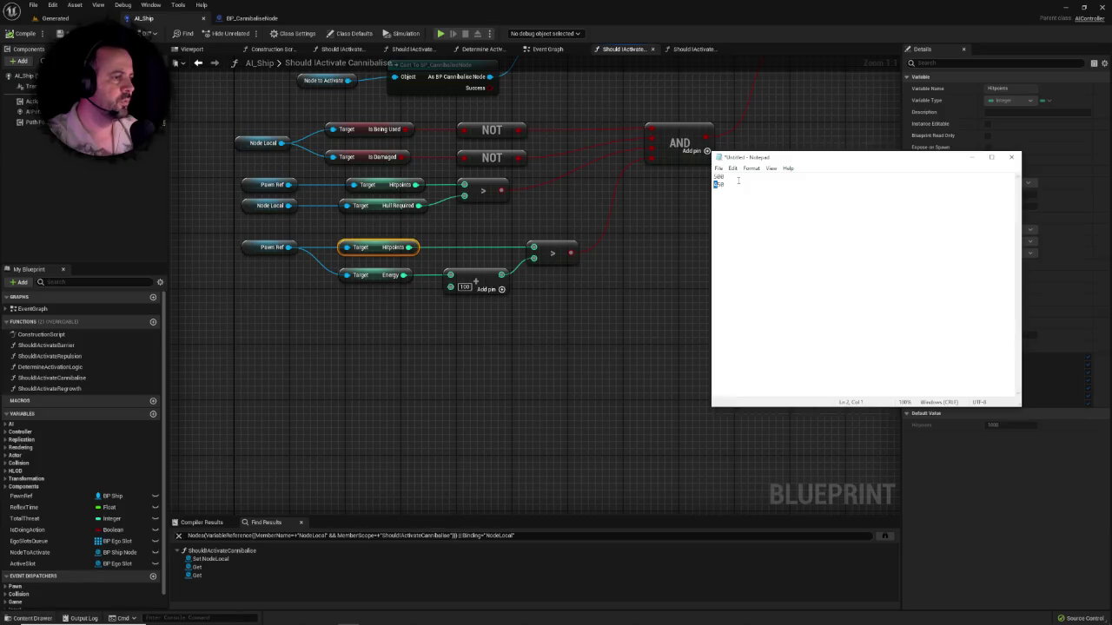
key(shift+Right)
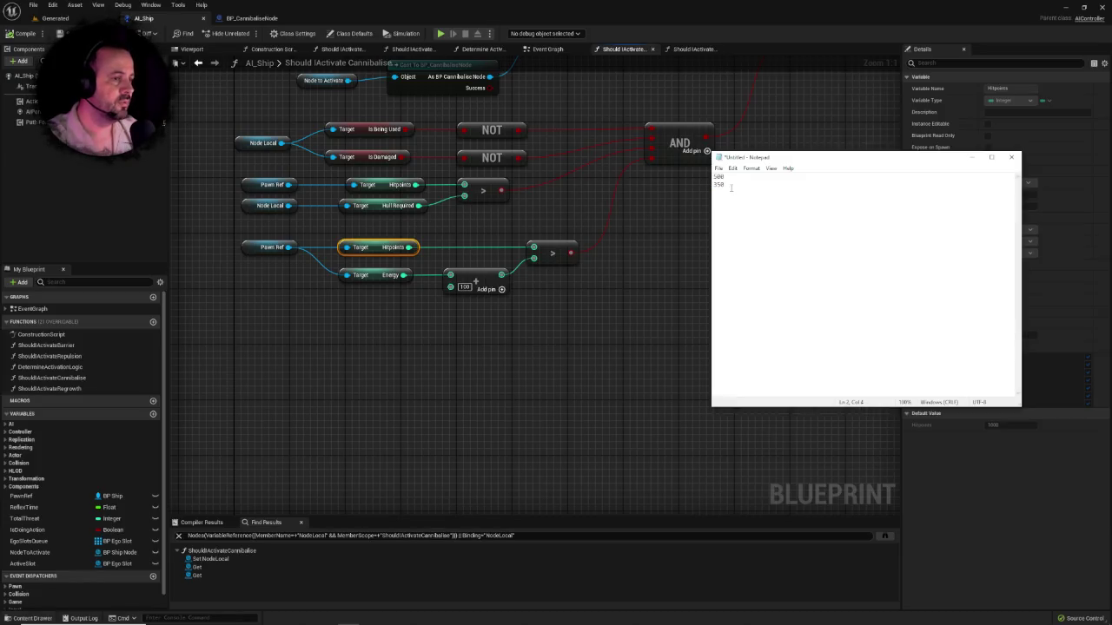
Step: Label the lines 'HP: 500 E:' and 'HP: E: 450', then enter 350
double_click(718, 177)
click(712, 177)
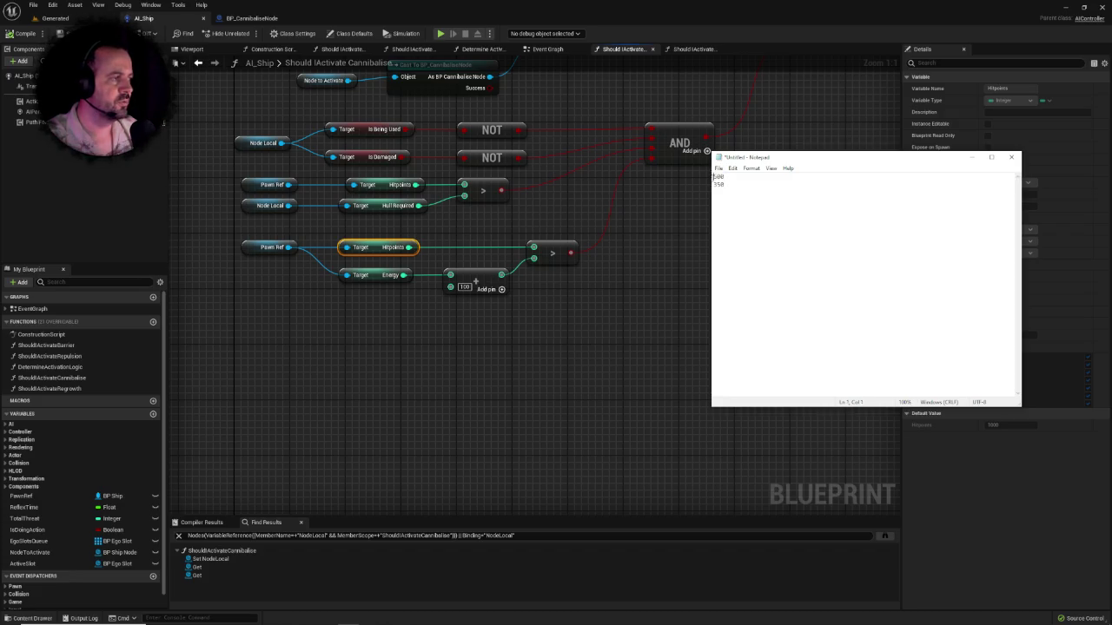
text(HP: 500 )
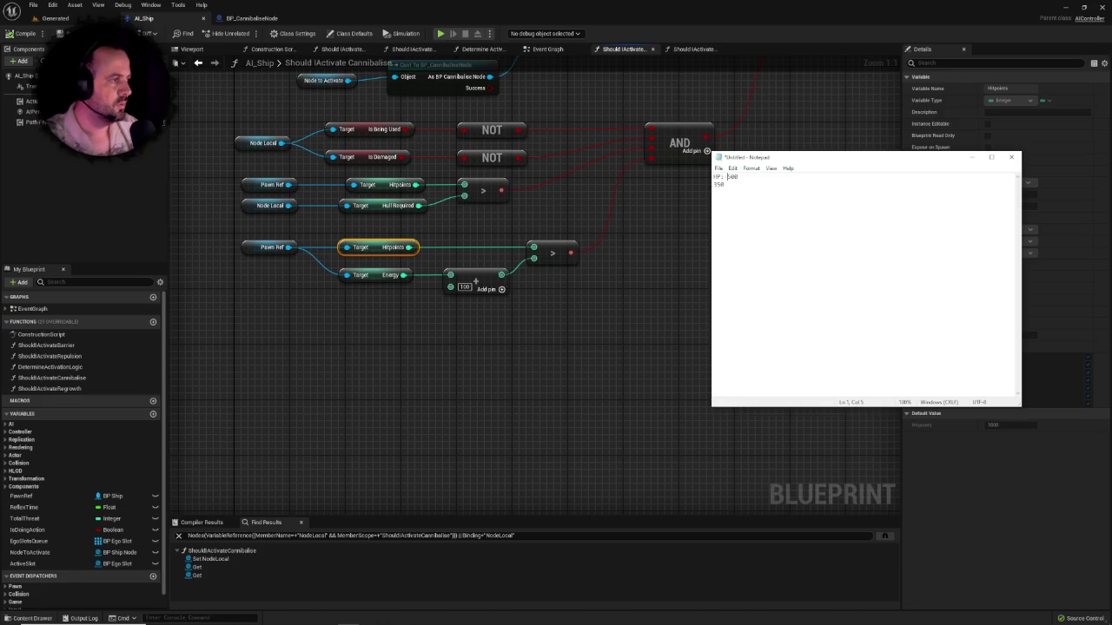
text(E:)
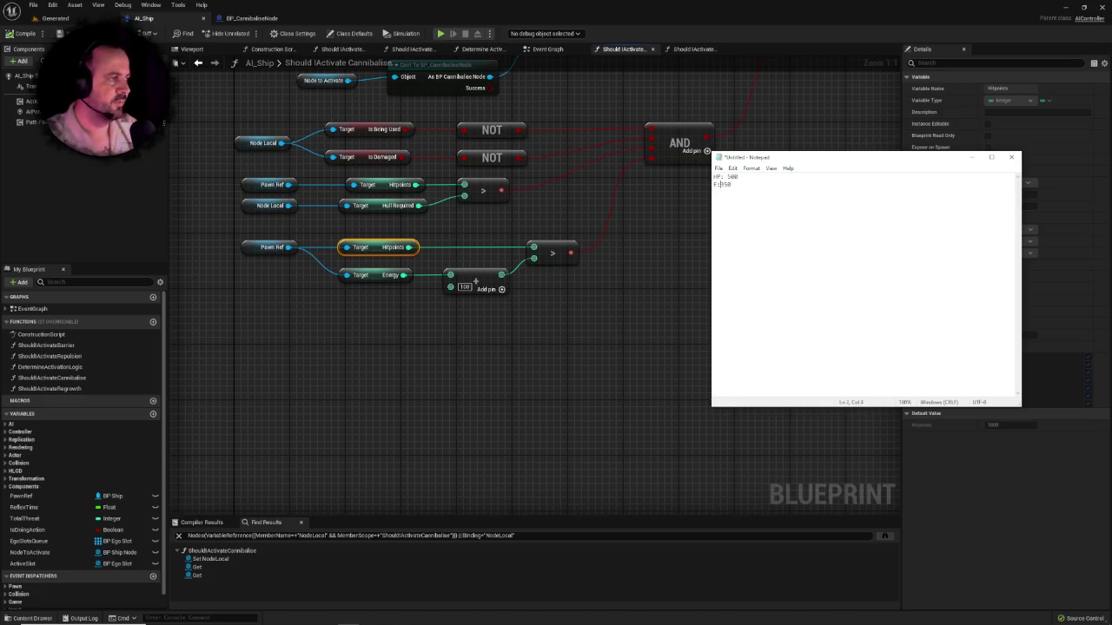
click(732, 184)
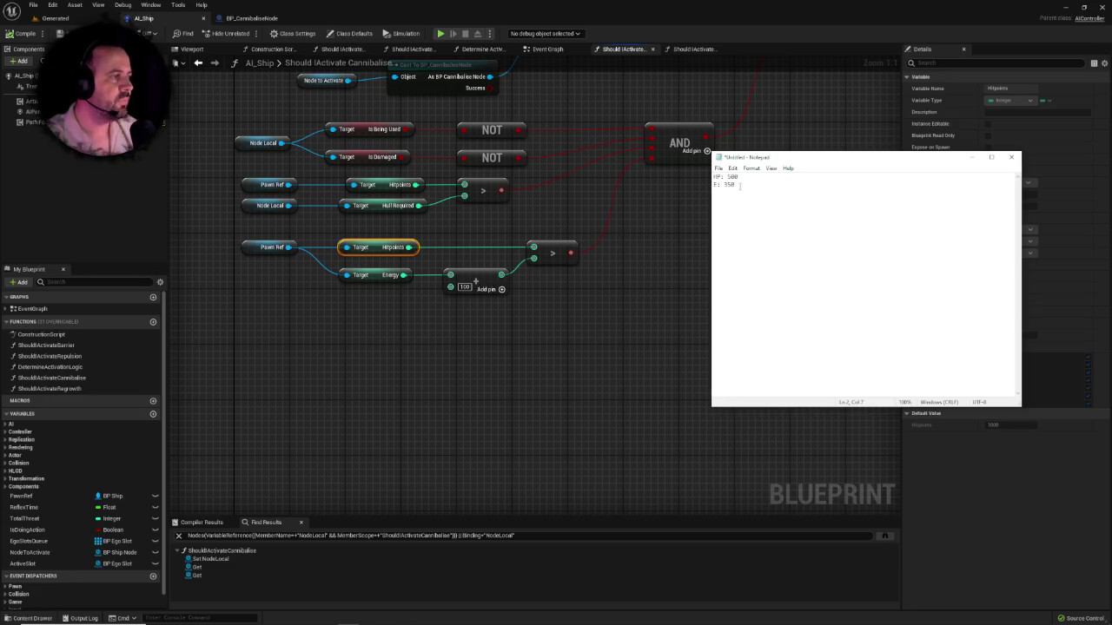
text(HP)
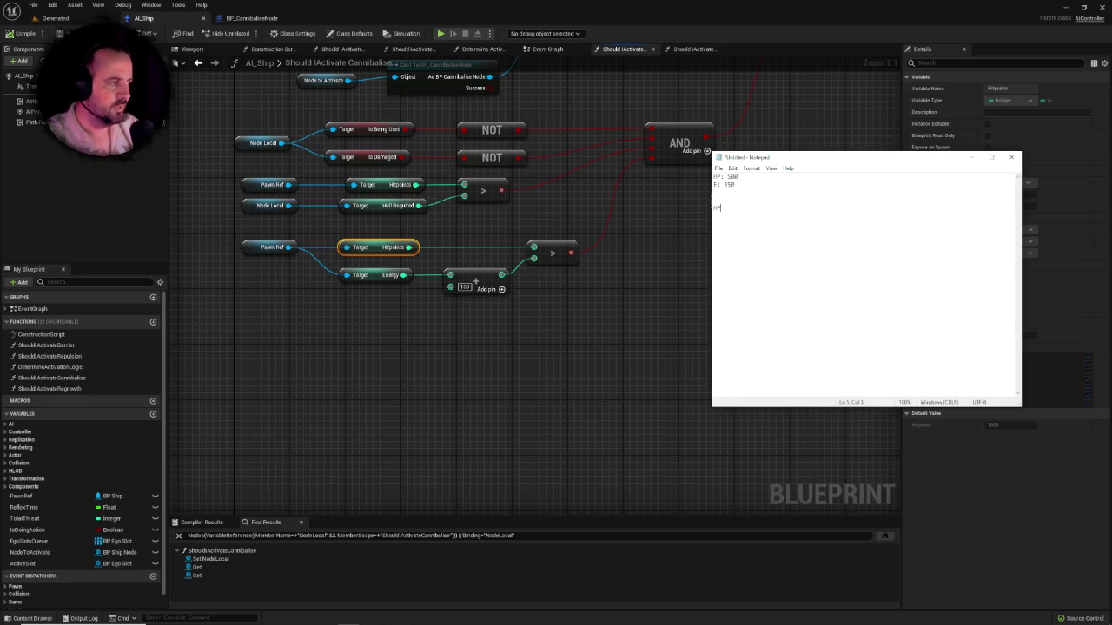
text(: )
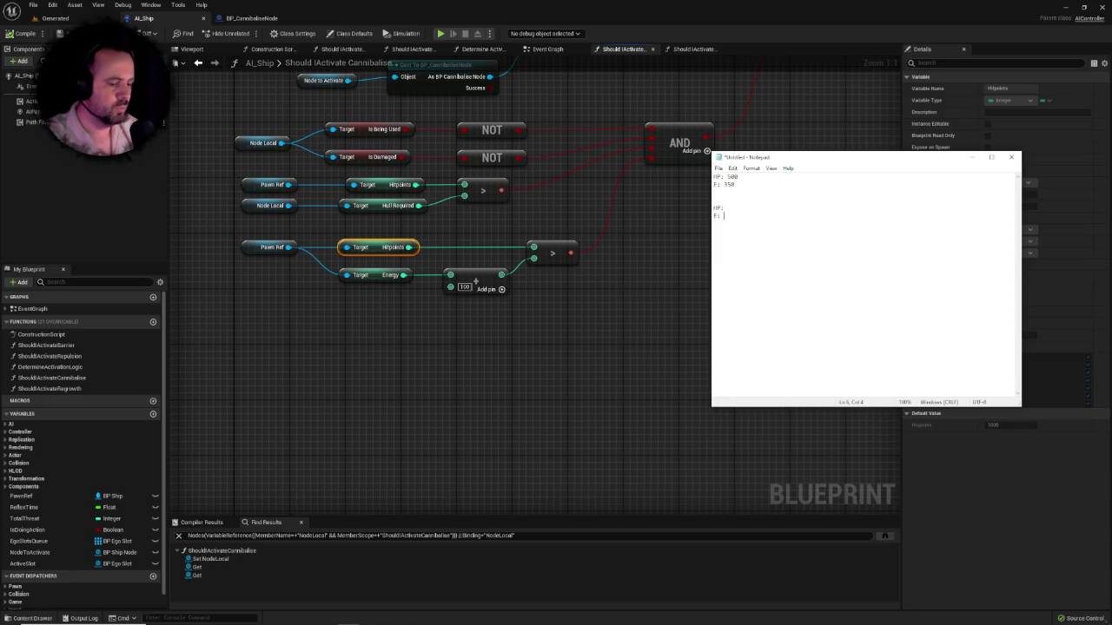
text(E: 450)
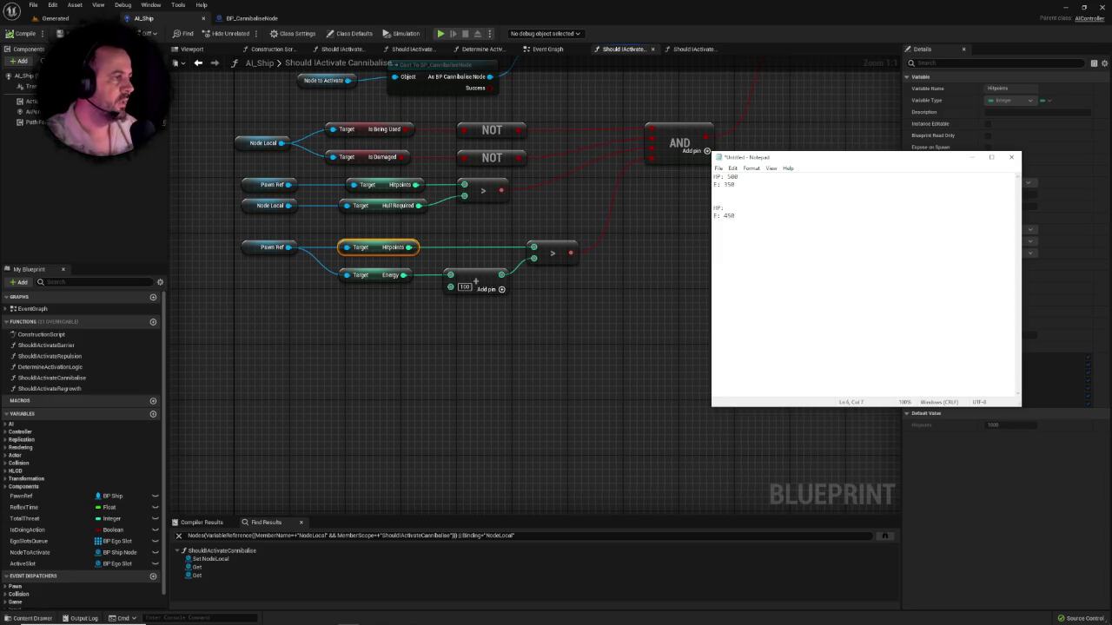
double_click(732, 176)
click(731, 209)
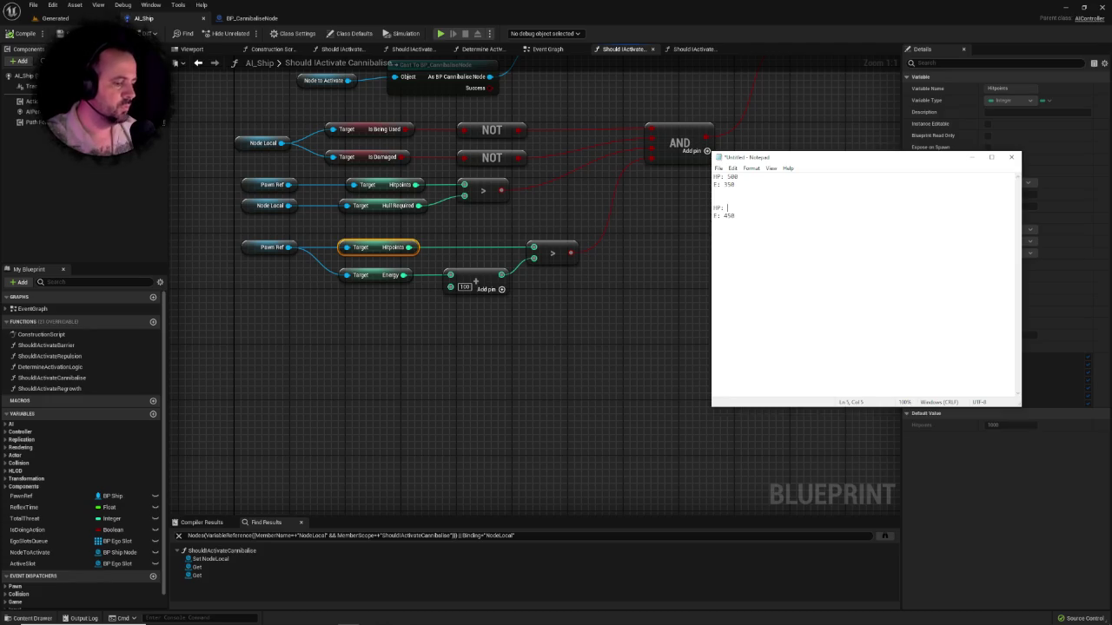
text(350)
Step: Replace the 350, then erase all the scratch notes and close Notepad
right_click(804, 207)
click(761, 208)
drag(737, 207, 708, 169)
text(4)
key(BackSpace)
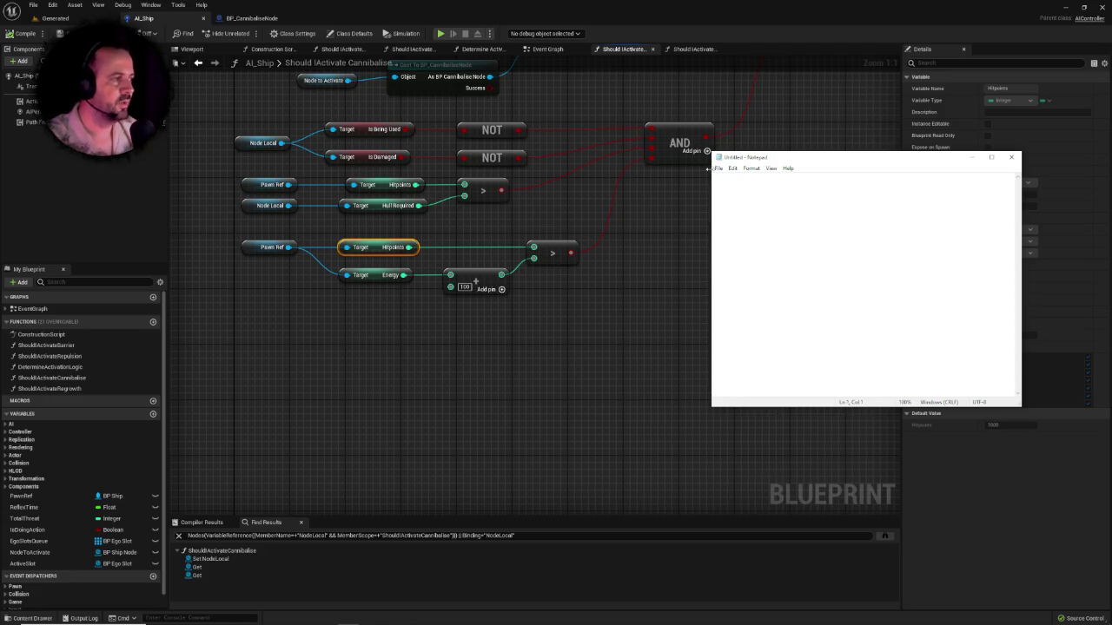
click(1011, 158)
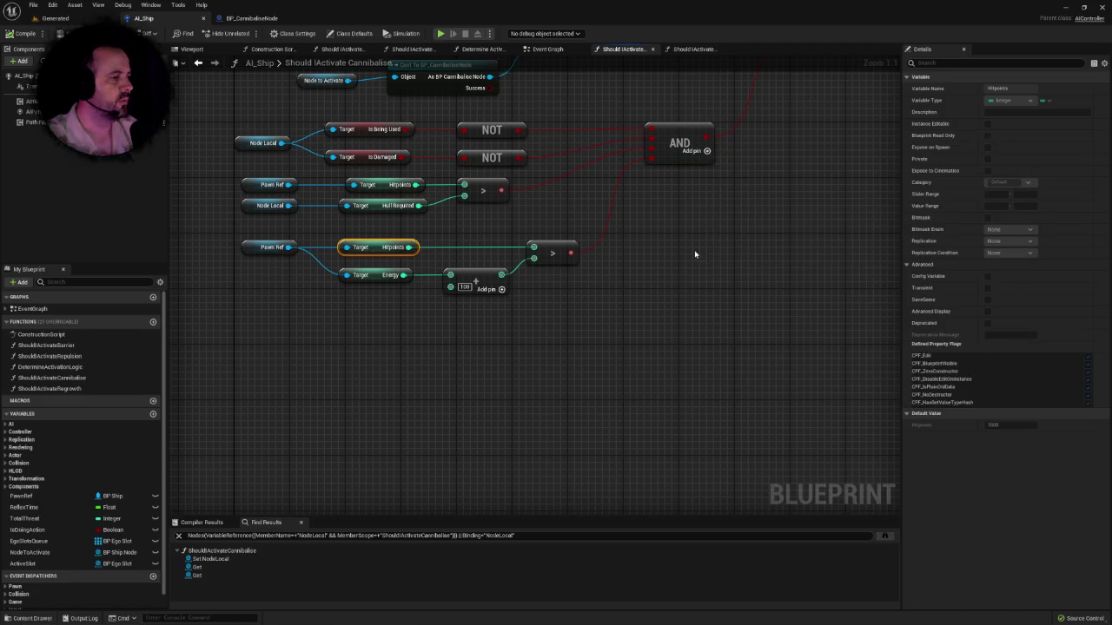
Step: Review the Hitpoints and Energy check nodes, then open the ShouldActivateBarrier function graph
scroll(690, 249, down, 2)
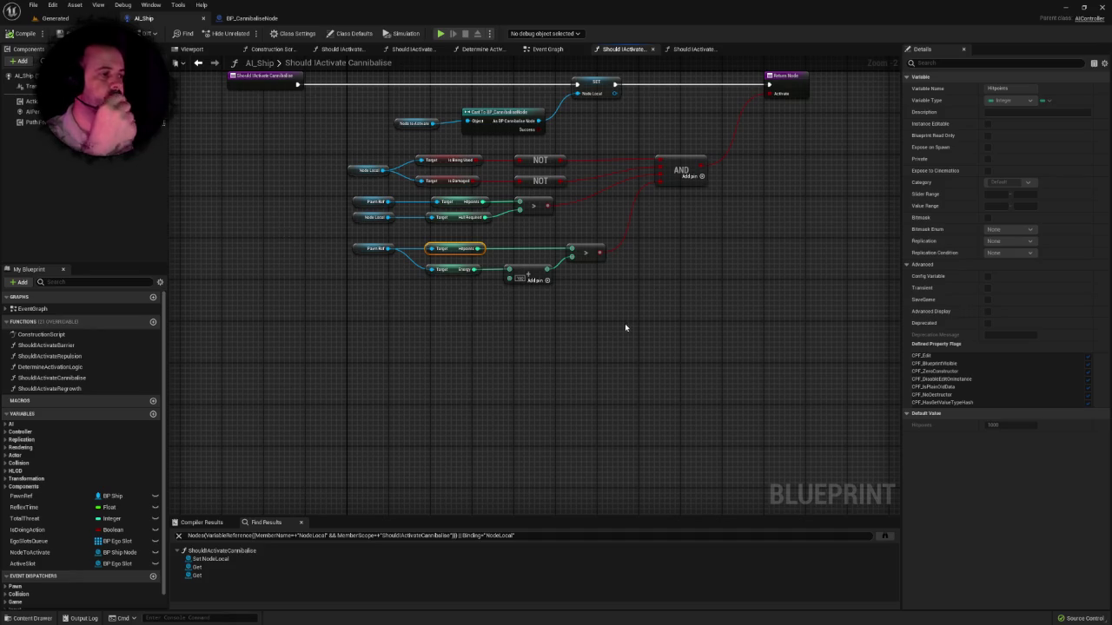
click(572, 311)
scroll(556, 334, up, 2)
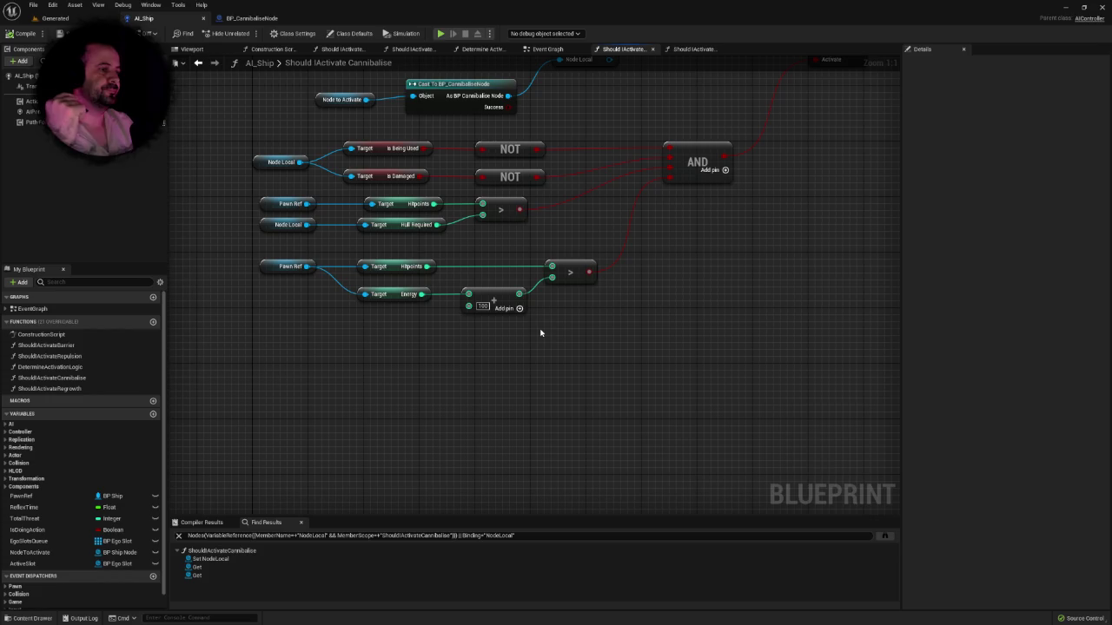
click(388, 228)
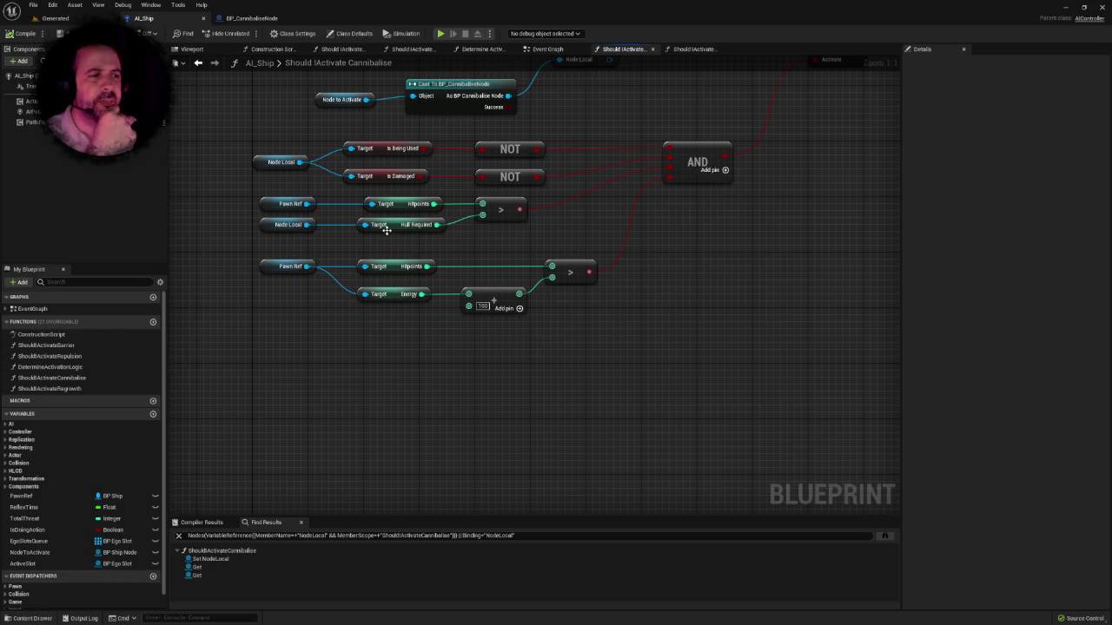
drag(486, 241, 278, 309)
drag(535, 327, 574, 330)
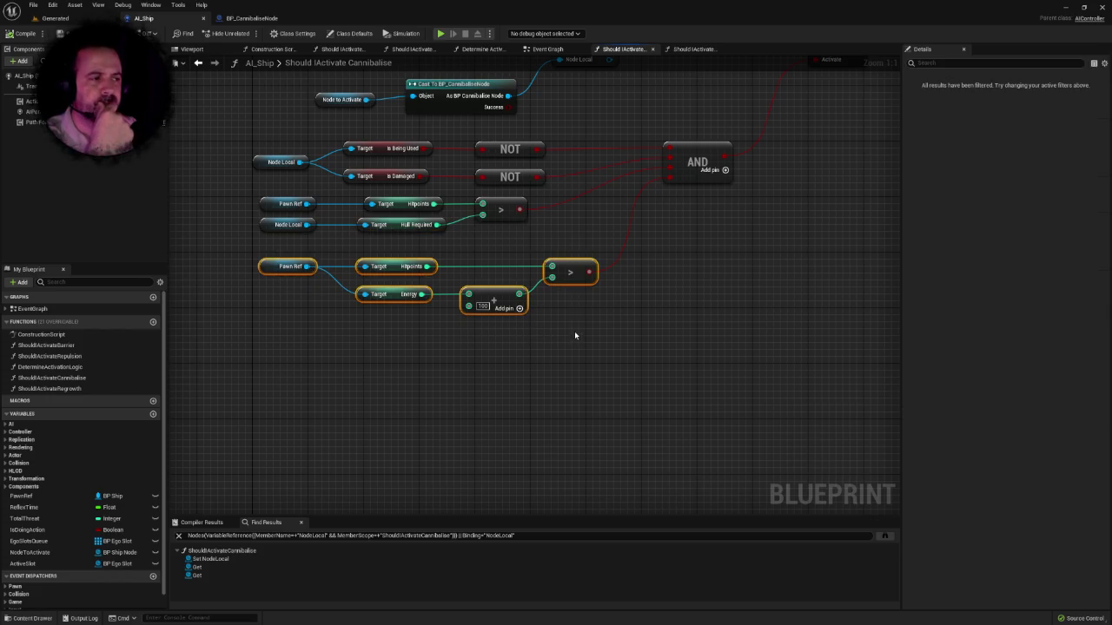
right_click(560, 231)
key(Escape)
click(550, 234)
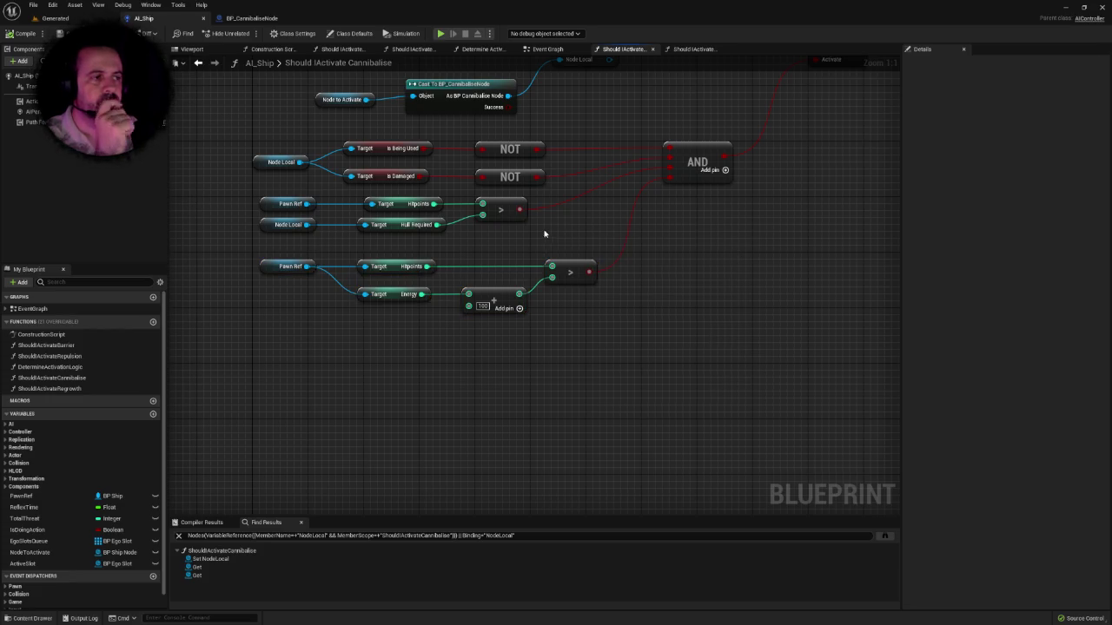
right_click(527, 231)
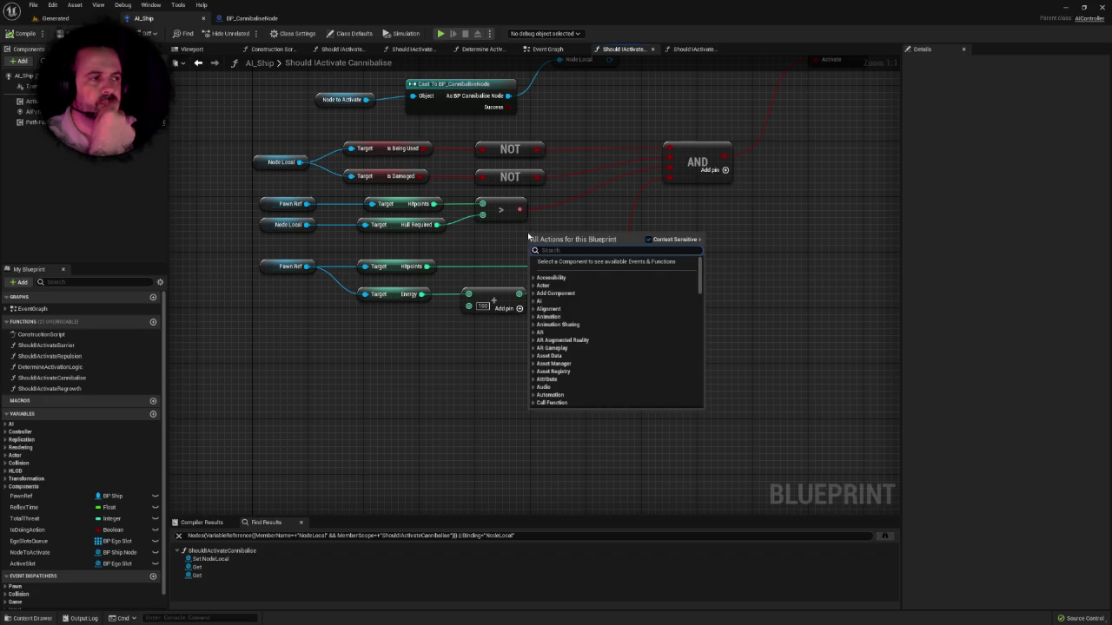
click(504, 241)
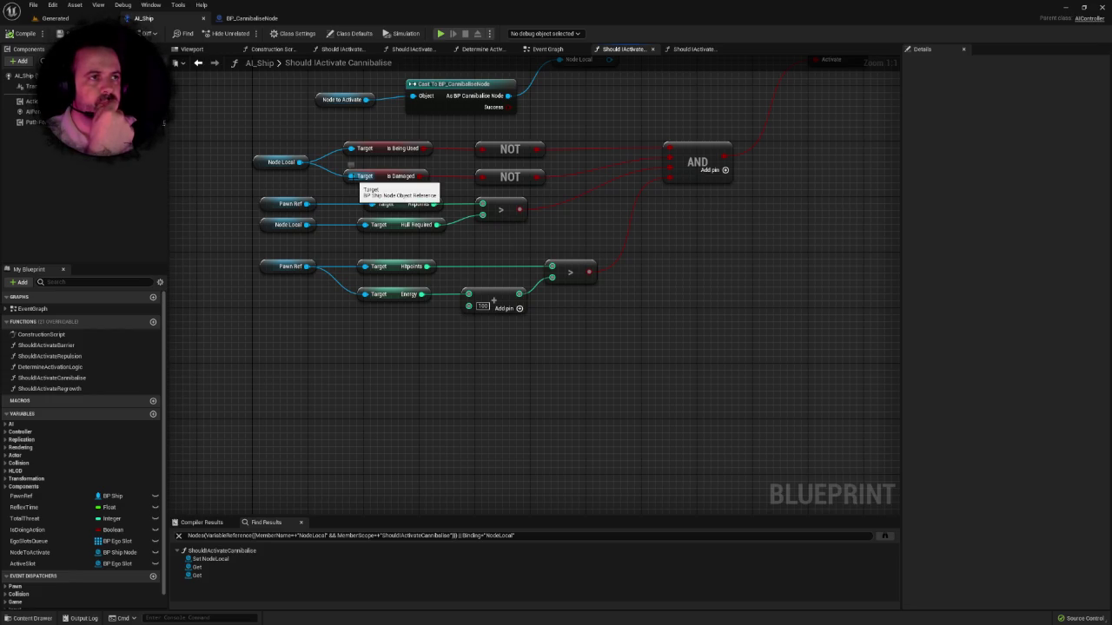
double_click(52, 345)
Step: Glance over the Barrier, Event Graph and Should Activate Regrowth graphs, then return to Cannibalise
scroll(384, 316, up, 1)
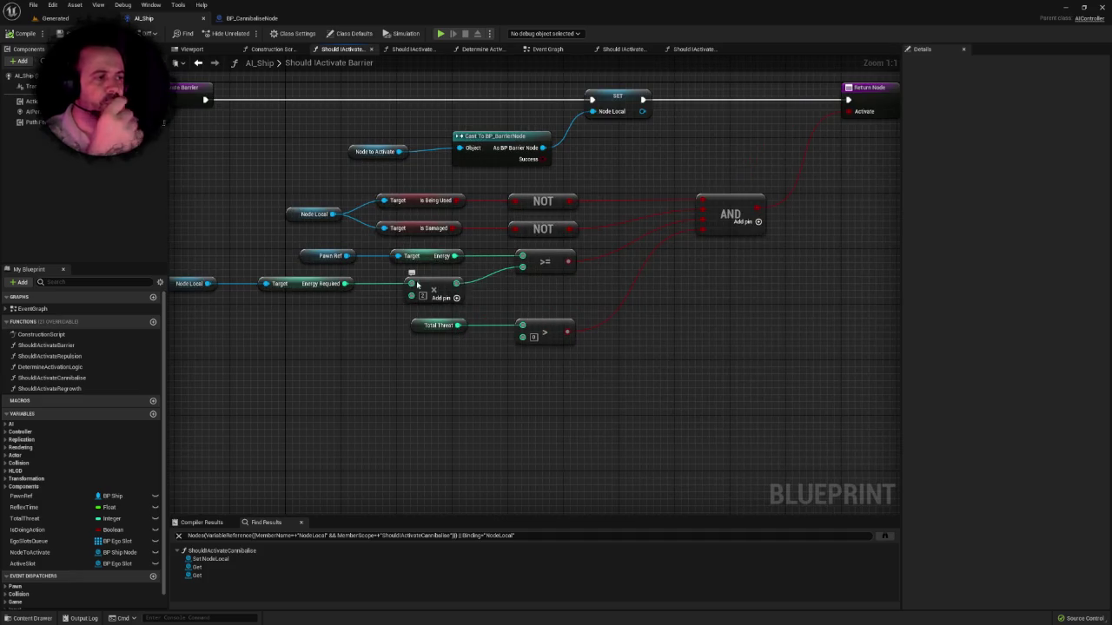
drag(292, 350, 335, 359)
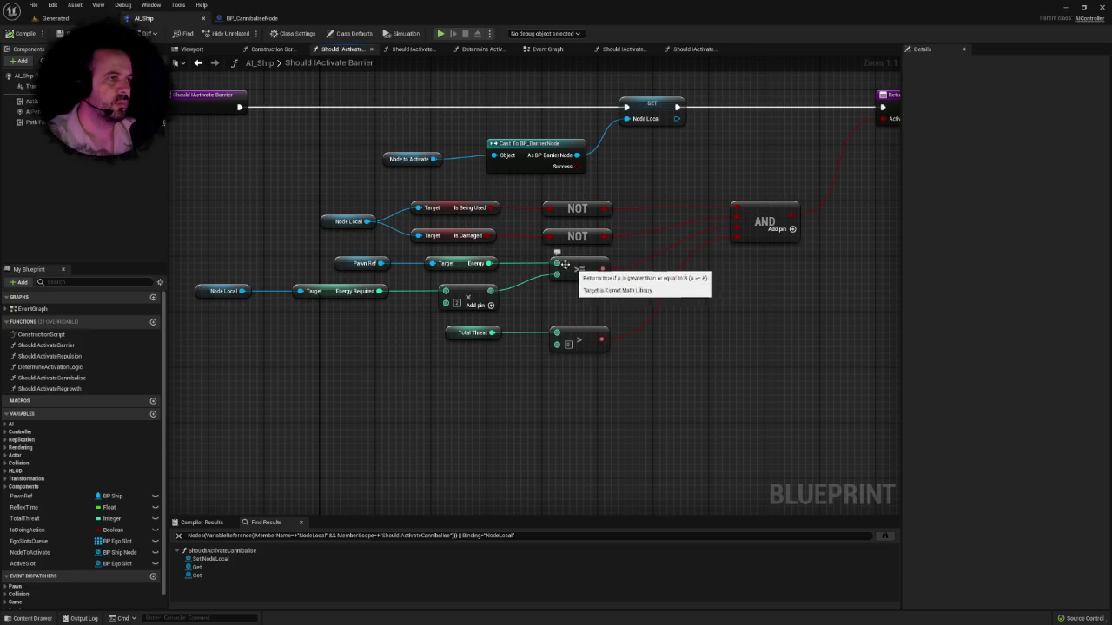
click(538, 50)
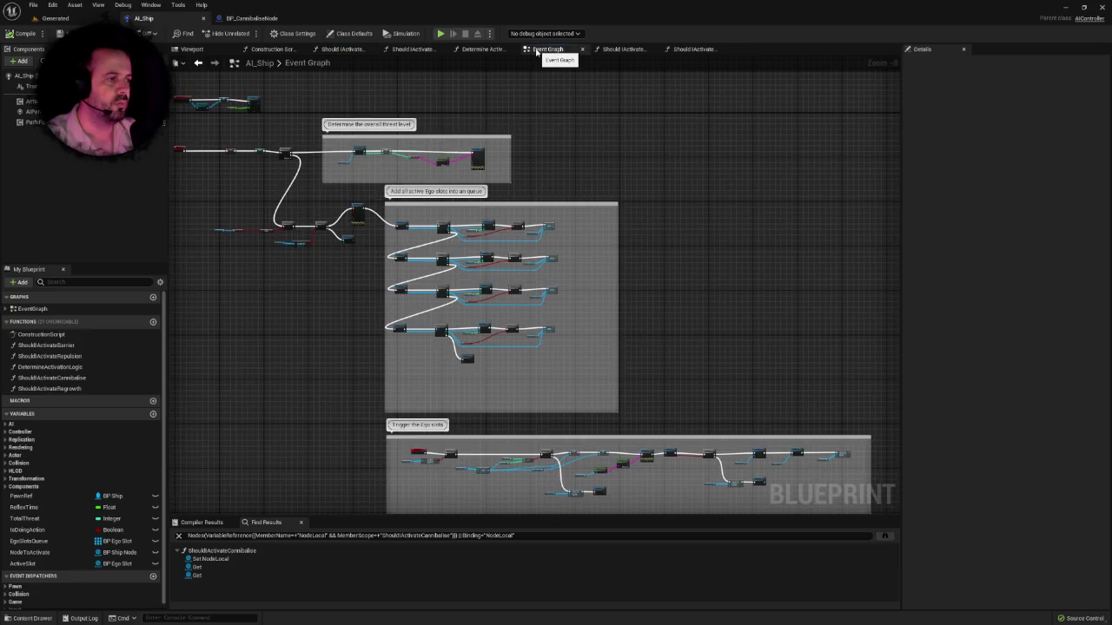
click(686, 49)
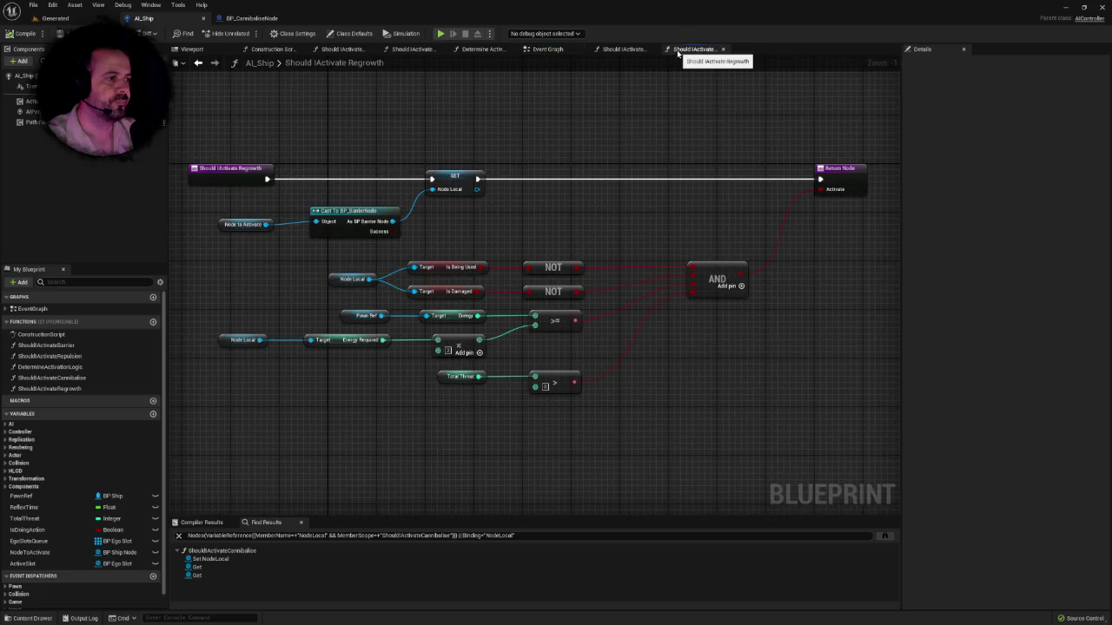
scroll(545, 292, up, 1)
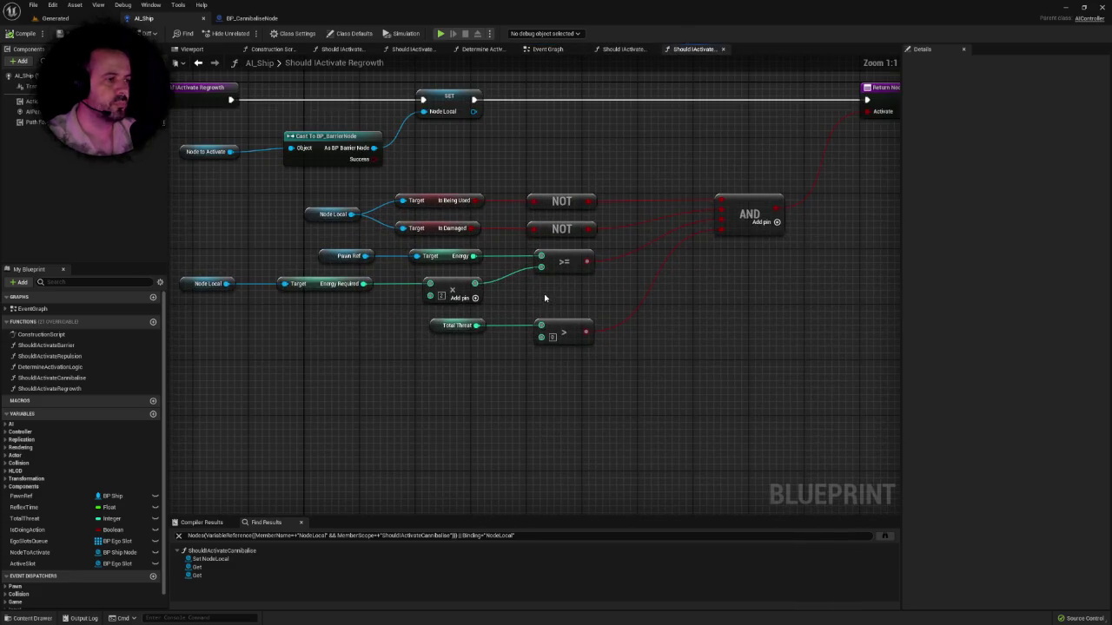
right_click(543, 294)
click(525, 297)
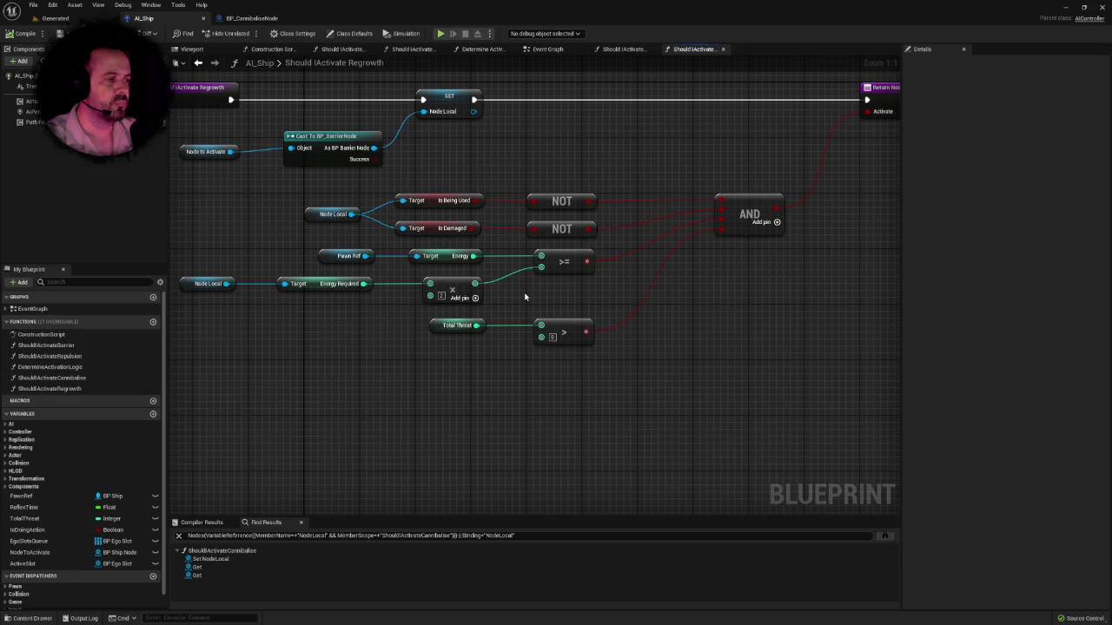
drag(525, 297, 540, 259)
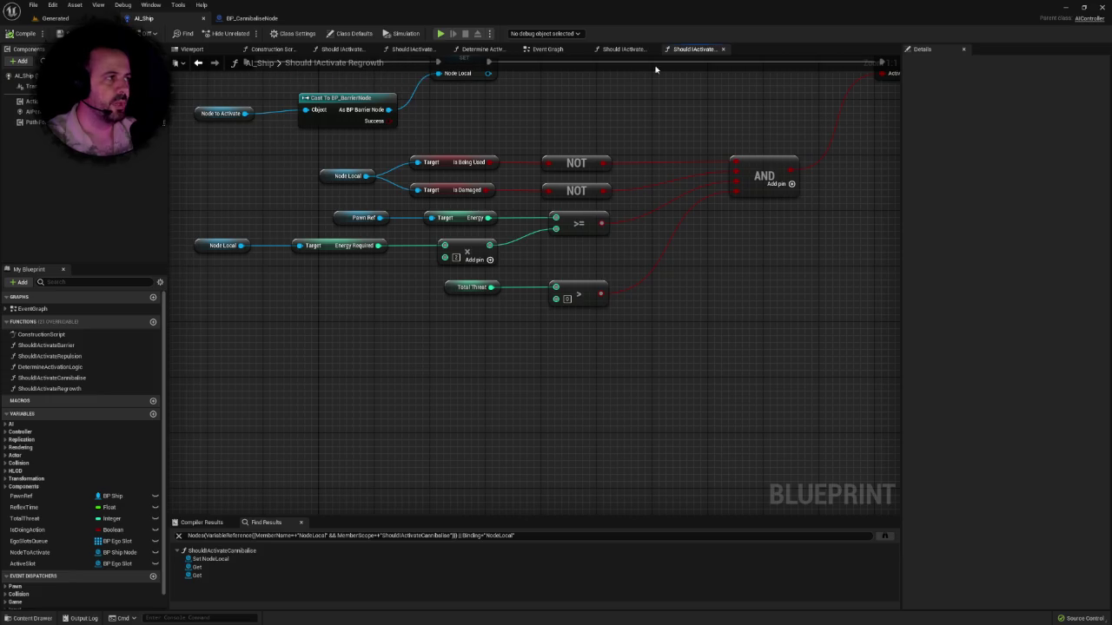
click(624, 49)
mouse_move(534, 220)
mouse_down()
mouse_move(537, 243)
mouse_move(520, 227)
mouse_move(552, 225)
mouse_up()
Step: Insert an Add node giving Hull Required + 1 before the hull comparison
click(497, 253)
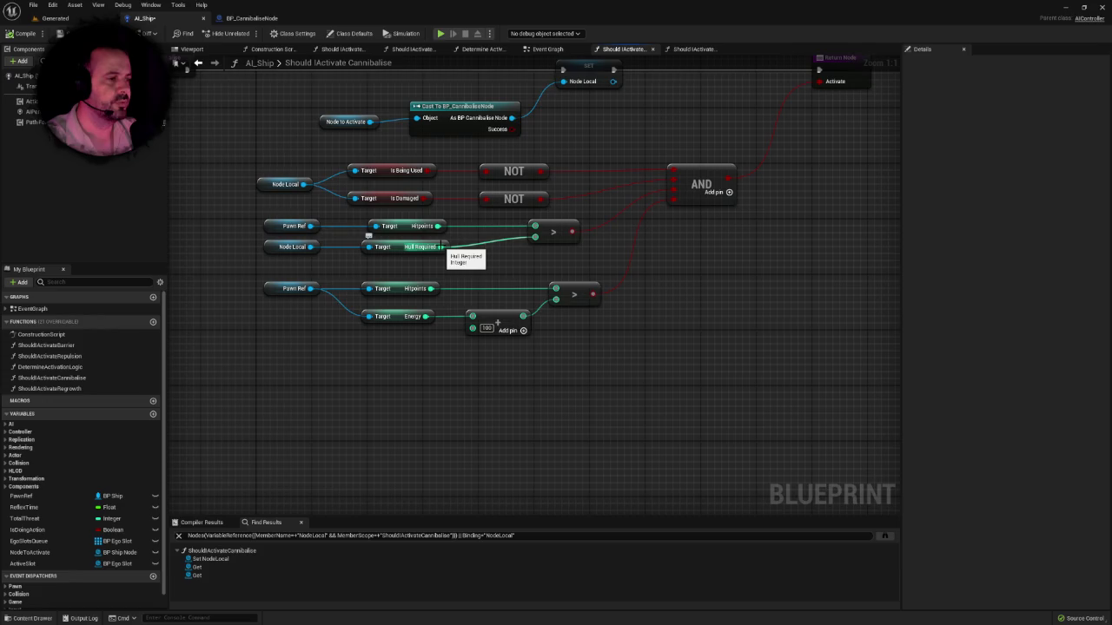
mouse_move(441, 247)
mouse_down()
mouse_move(509, 251)
mouse_move(488, 252)
mouse_up()
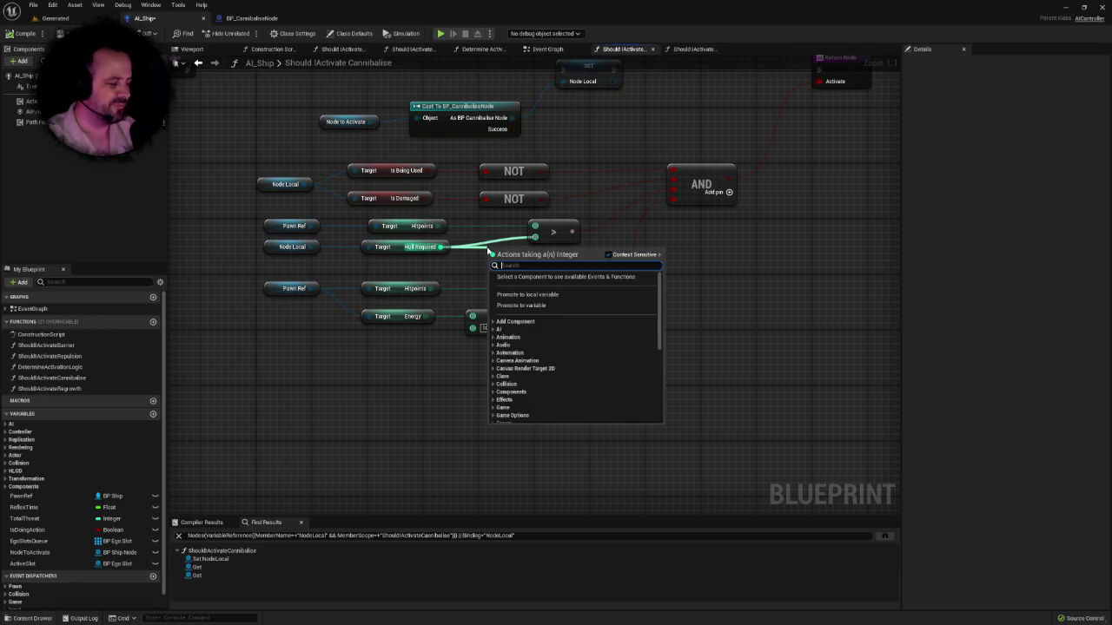
text(plus)
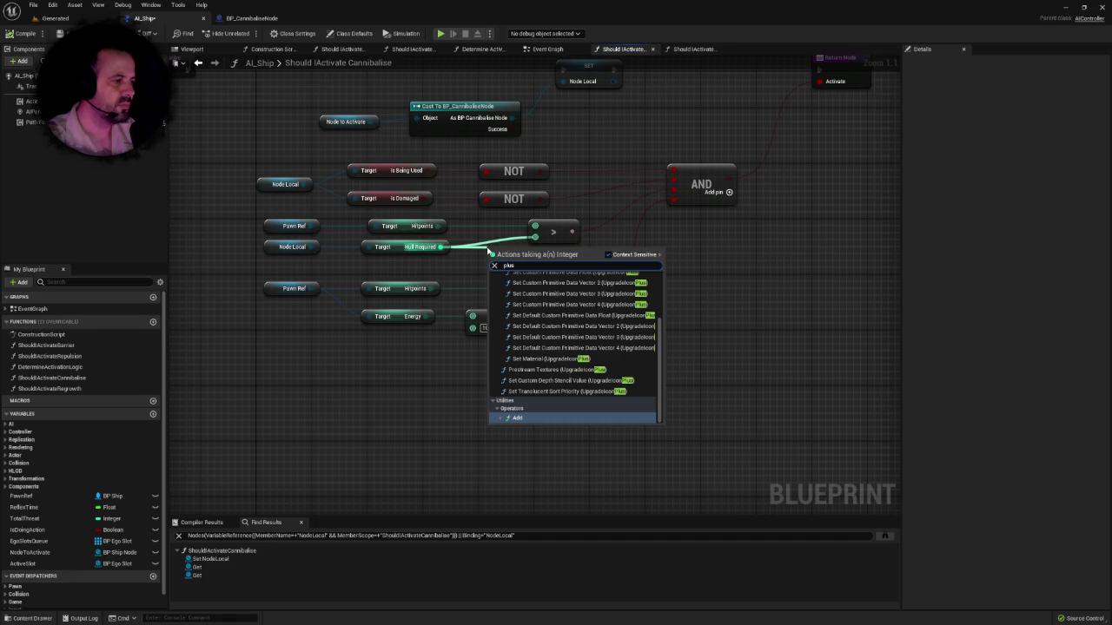
key(Return)
click(504, 264)
text(1)
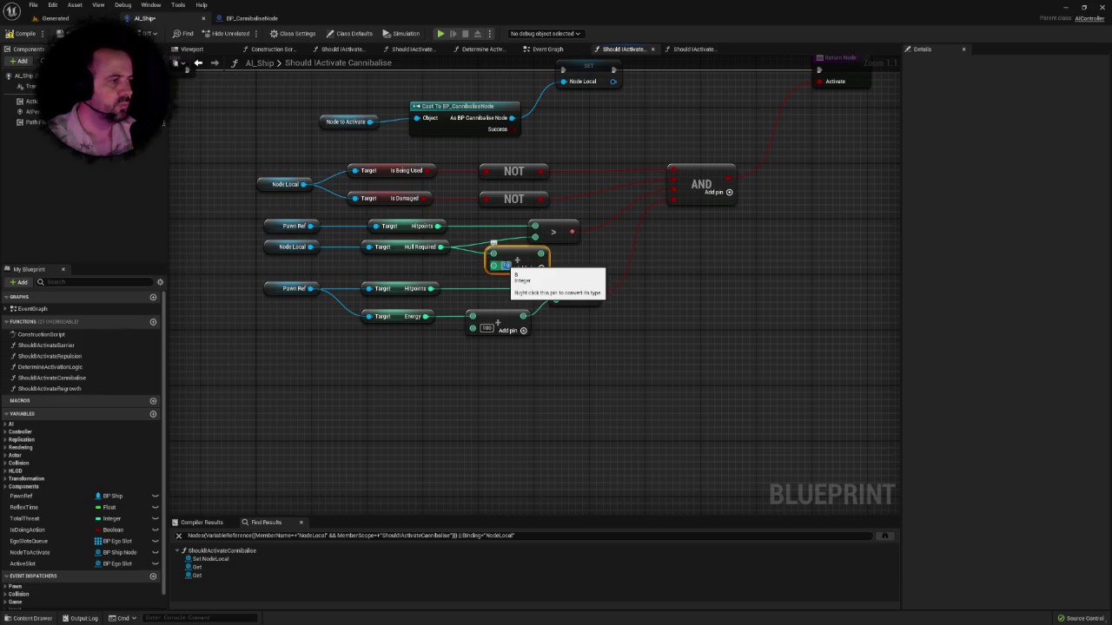
mouse_move(552, 231)
mouse_down()
mouse_move(573, 231)
mouse_move(479, 248)
mouse_up()
click(550, 277)
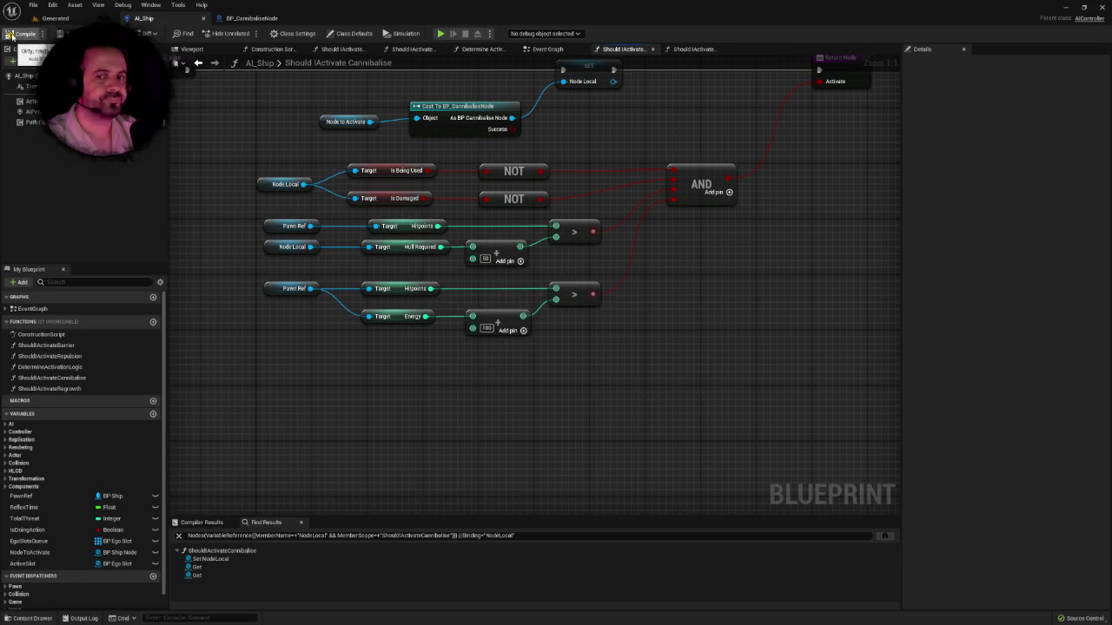
Step: Review the Is Being Used, Is Damaged, hull check and energy check rows of nodes
drag(322, 266, 309, 235)
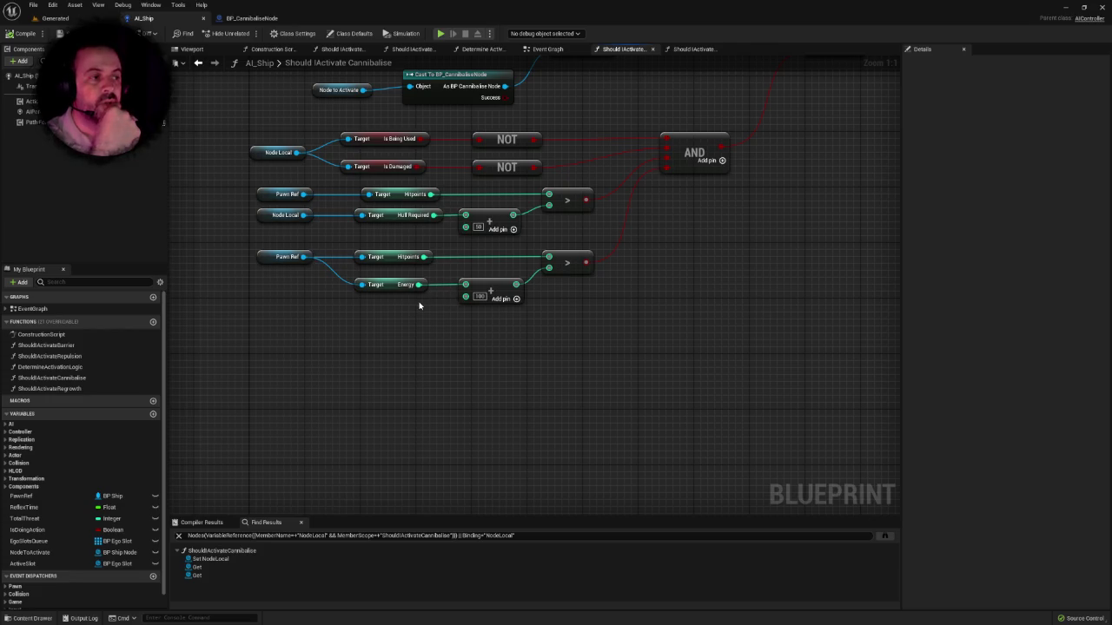
drag(422, 303, 405, 322)
mouse_move(274, 148)
mouse_down()
mouse_move(235, 176)
mouse_move(526, 194)
mouse_up()
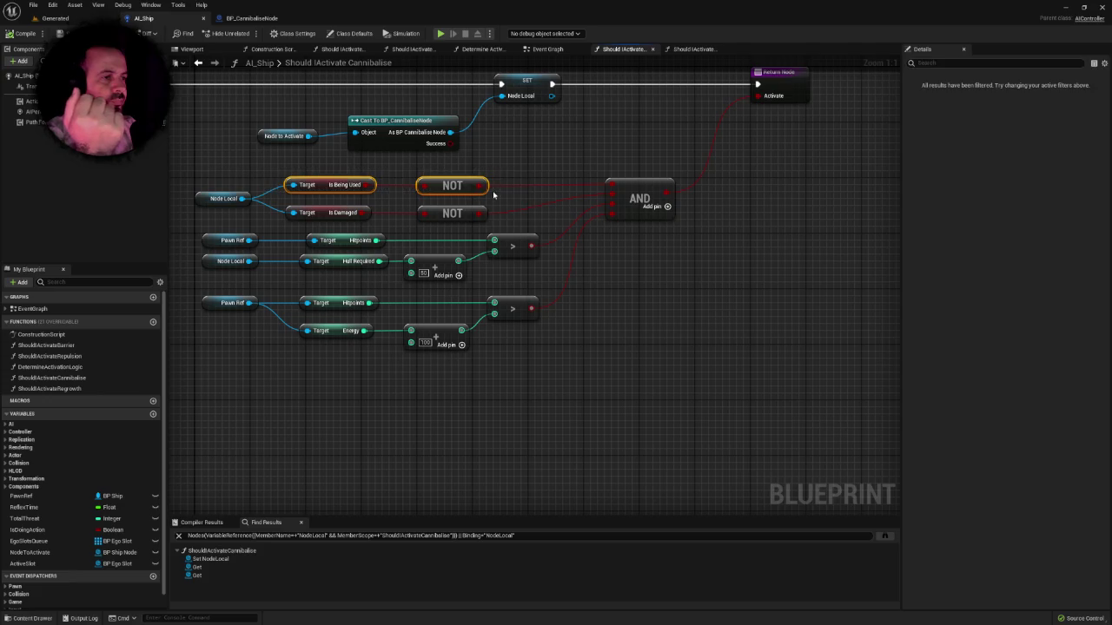
drag(265, 209, 446, 224)
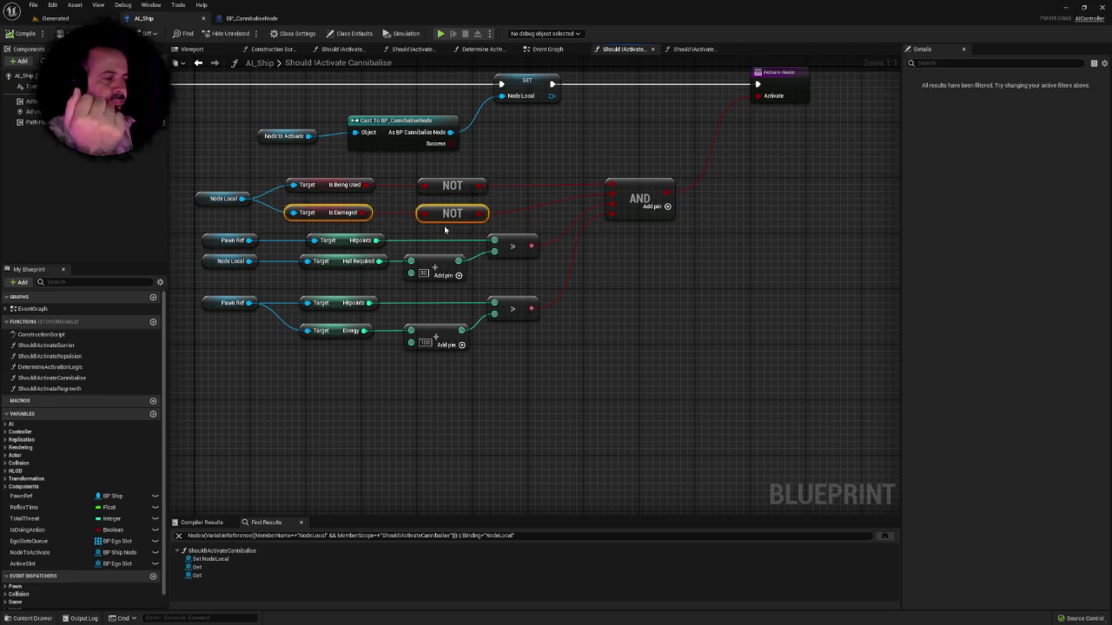
drag(191, 233, 503, 262)
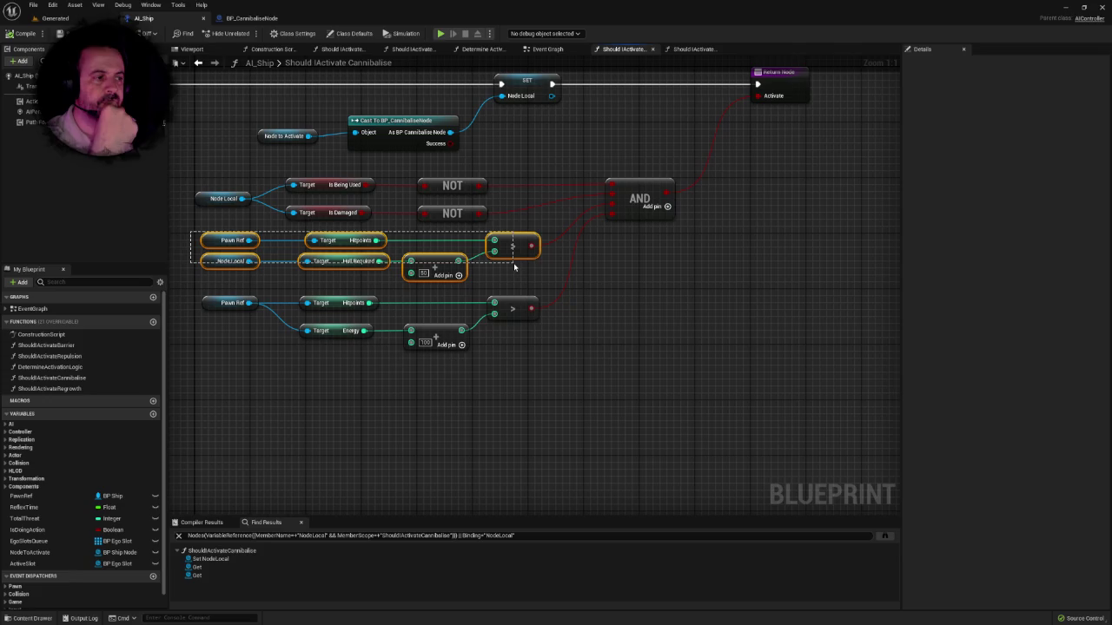
drag(513, 262, 513, 262)
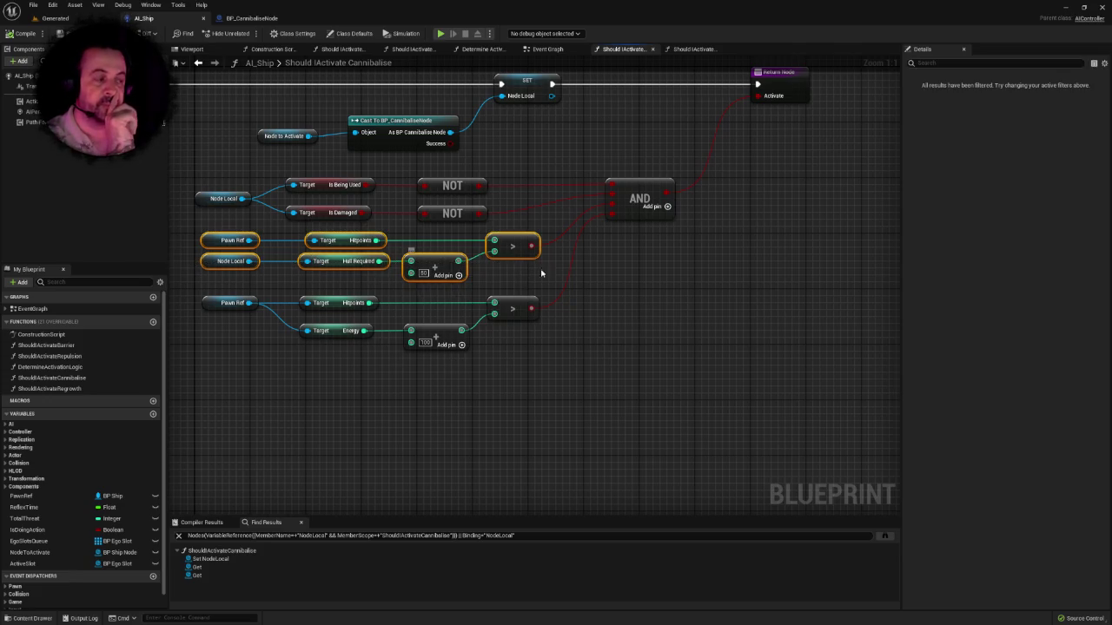
click(593, 278)
drag(593, 278, 624, 269)
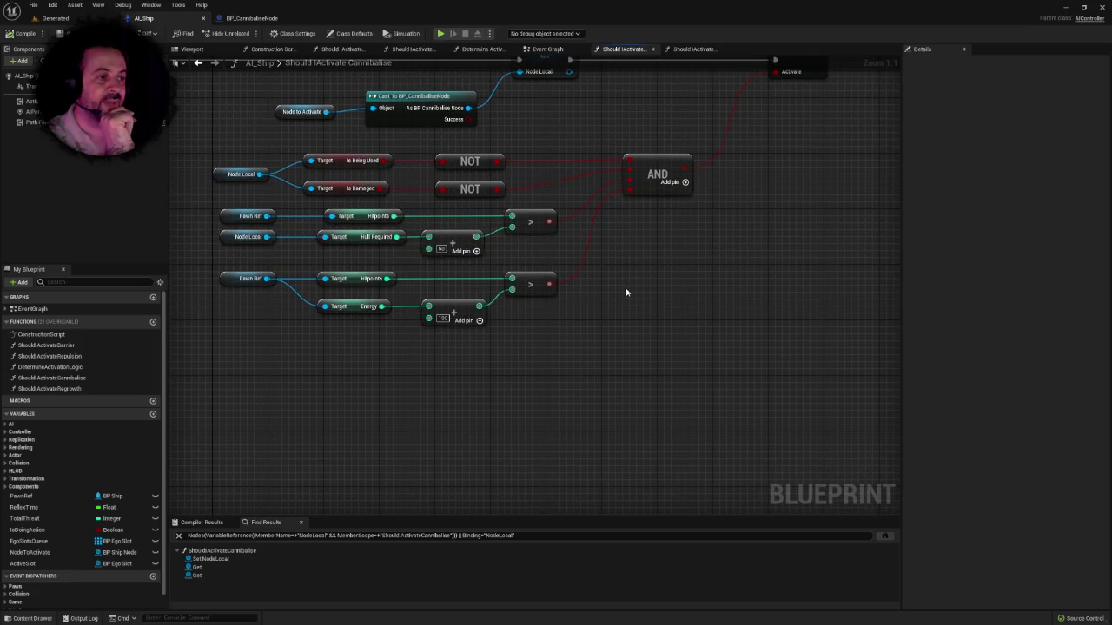
mouse_move(211, 272)
mouse_down()
mouse_move(353, 321)
mouse_move(576, 350)
mouse_up()
click(561, 327)
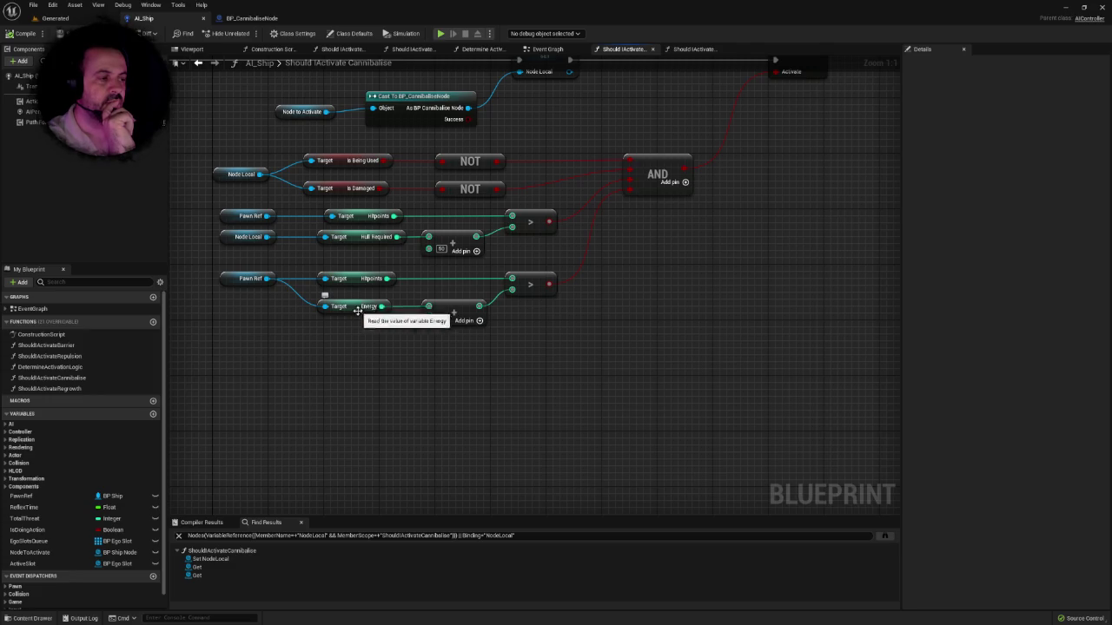
drag(292, 307, 475, 345)
click(555, 308)
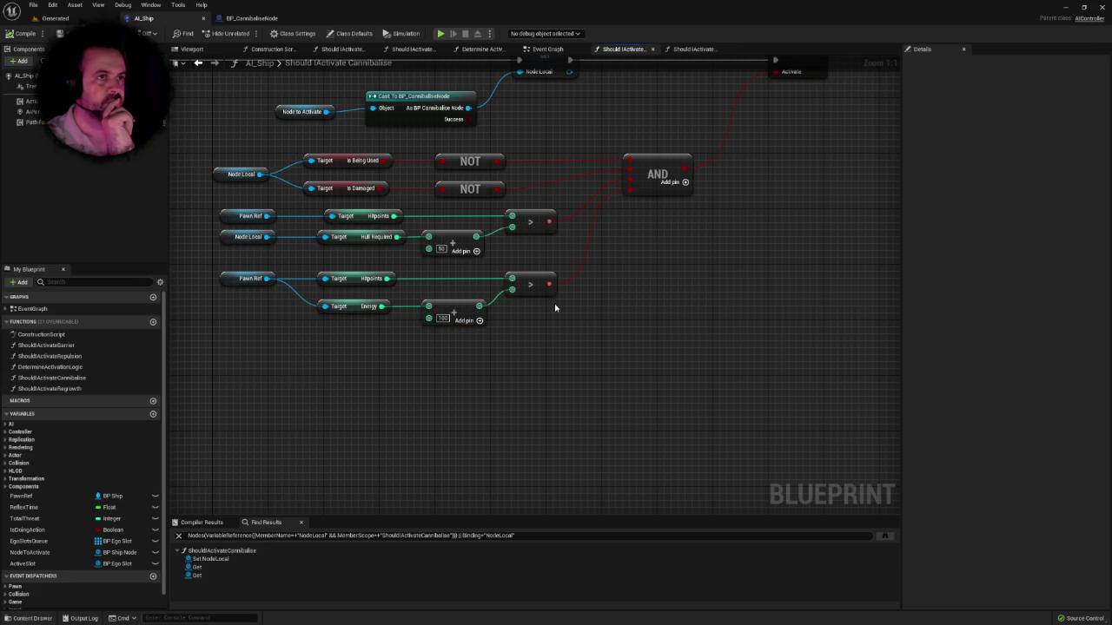
Step: Zoom out over the finished Cannibalise graph, then switch to the AI_Ship Event Graph
scroll(555, 307, down, 1)
scroll(598, 322, down, 1)
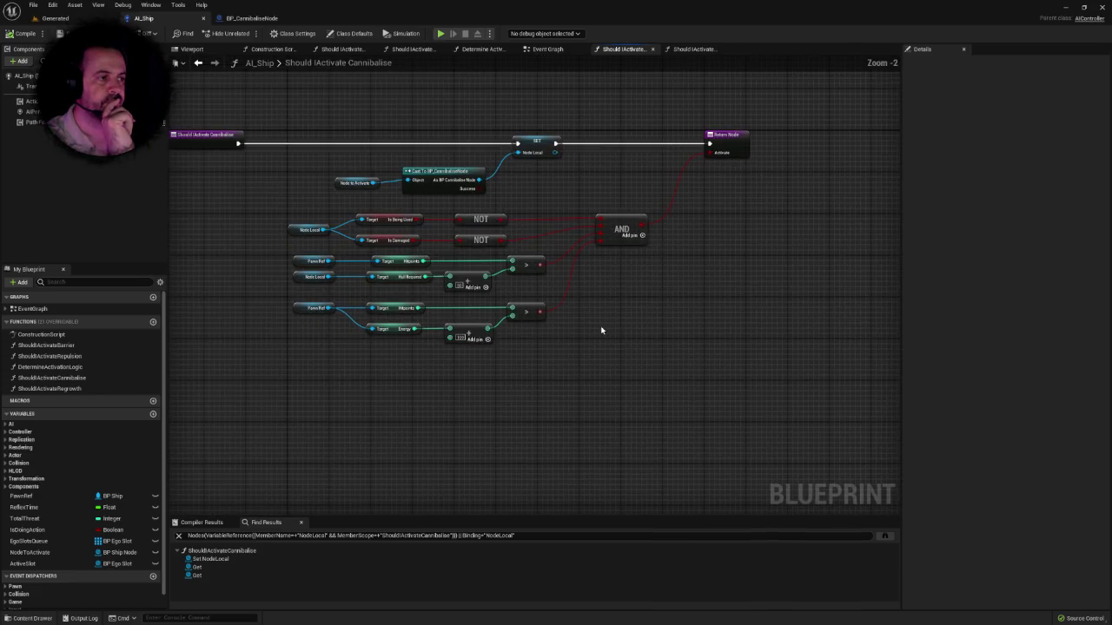
right_click(598, 322)
click(588, 312)
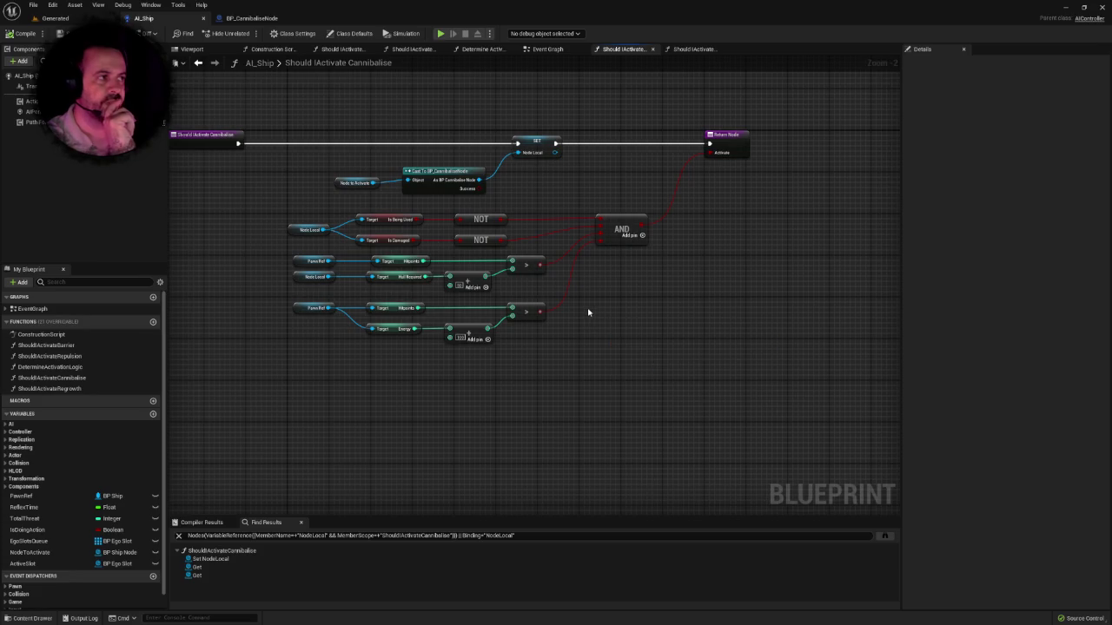
click(542, 49)
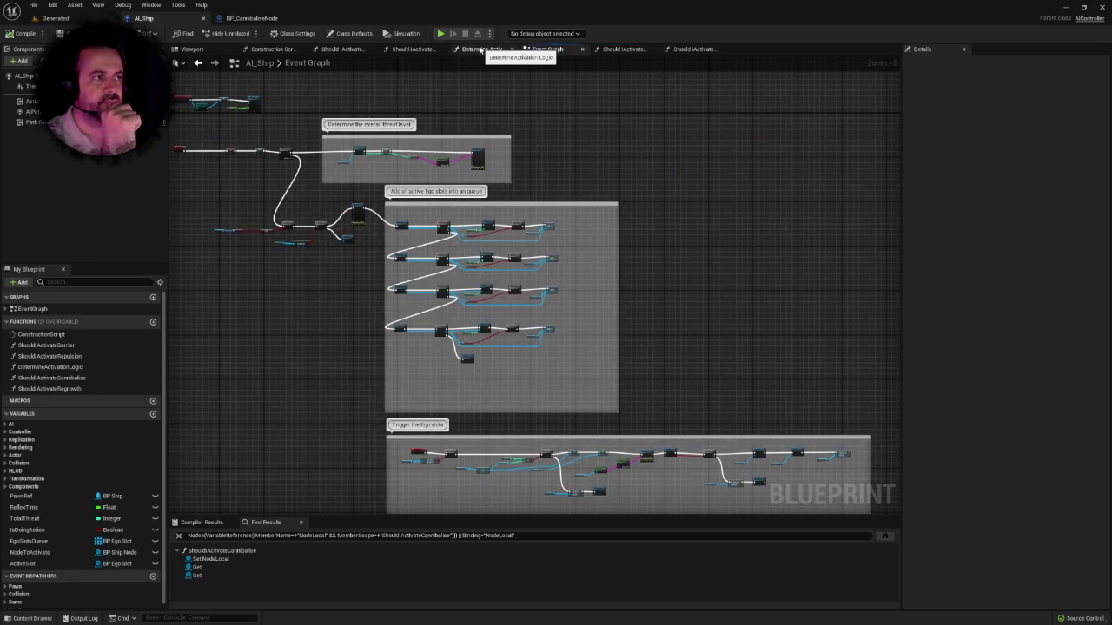
Step: Open the Determine Activation Logic graph and abandon a Switch node pulled from Get Class
click(482, 48)
scroll(409, 336, down, 1)
mouse_move(409, 336)
mouse_down()
mouse_move(171, 340)
mouse_move(183, 348)
mouse_move(138, 316)
mouse_up()
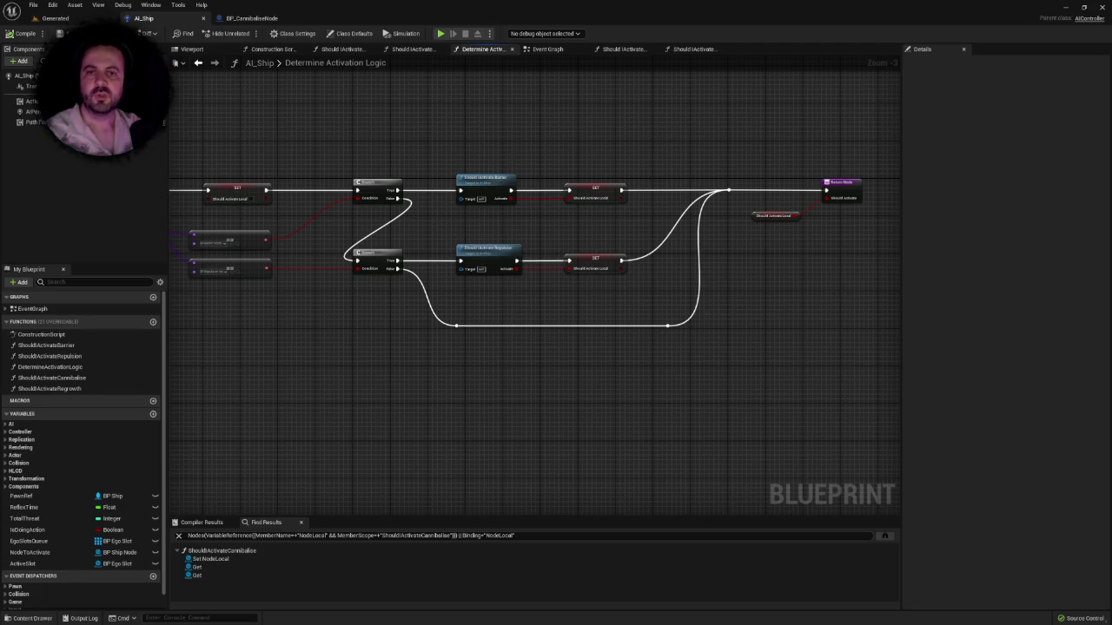
mouse_move(527, 339)
mouse_down()
mouse_move(466, 319)
mouse_move(596, 335)
mouse_move(496, 325)
mouse_up()
scroll(465, 319, up, 1)
scroll(485, 303, down, 1)
scroll(484, 303, up, 1)
right_click(485, 303)
click(443, 288)
mouse_move(443, 288)
mouse_down()
mouse_move(295, 281)
mouse_move(546, 292)
mouse_move(459, 287)
mouse_up()
scroll(541, 296, up, 1)
drag(529, 258, 509, 253)
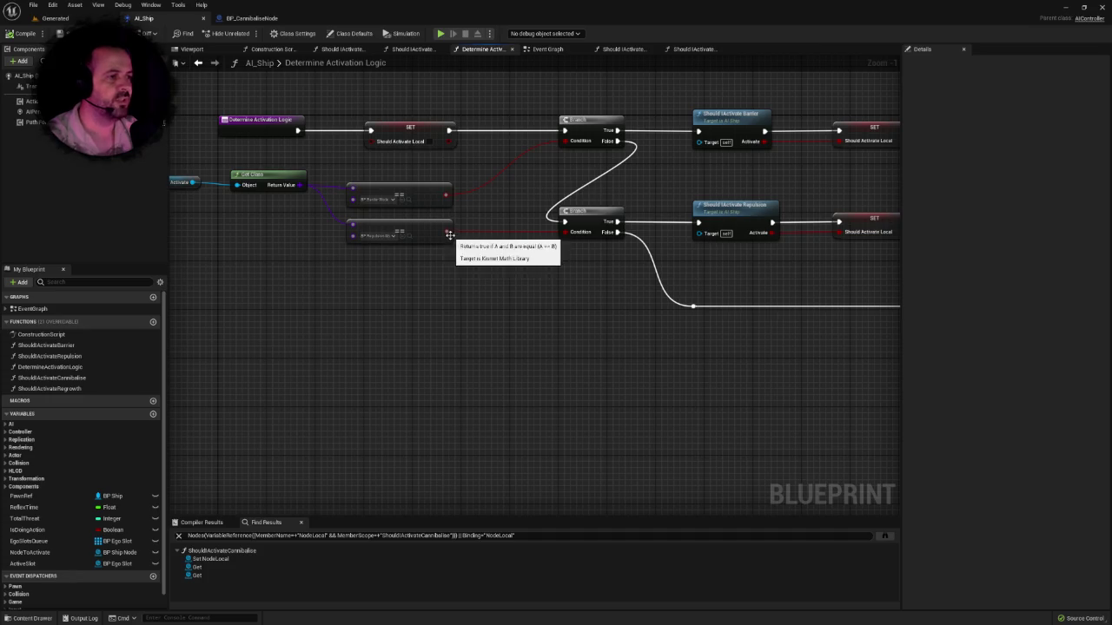
drag(301, 185, 383, 373)
text(swit)
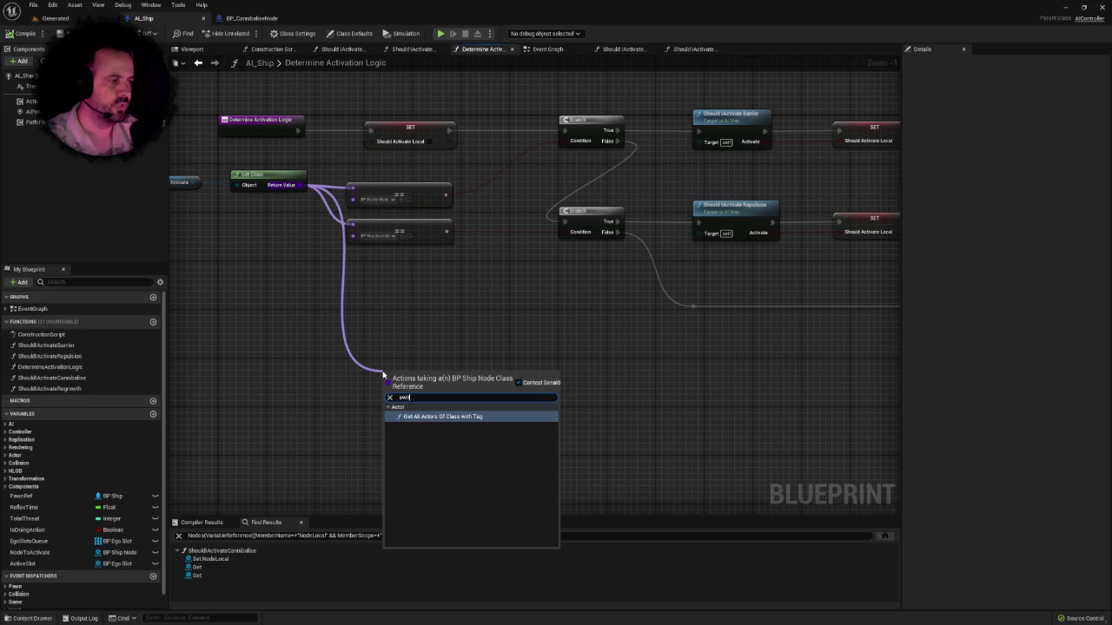
key(Escape)
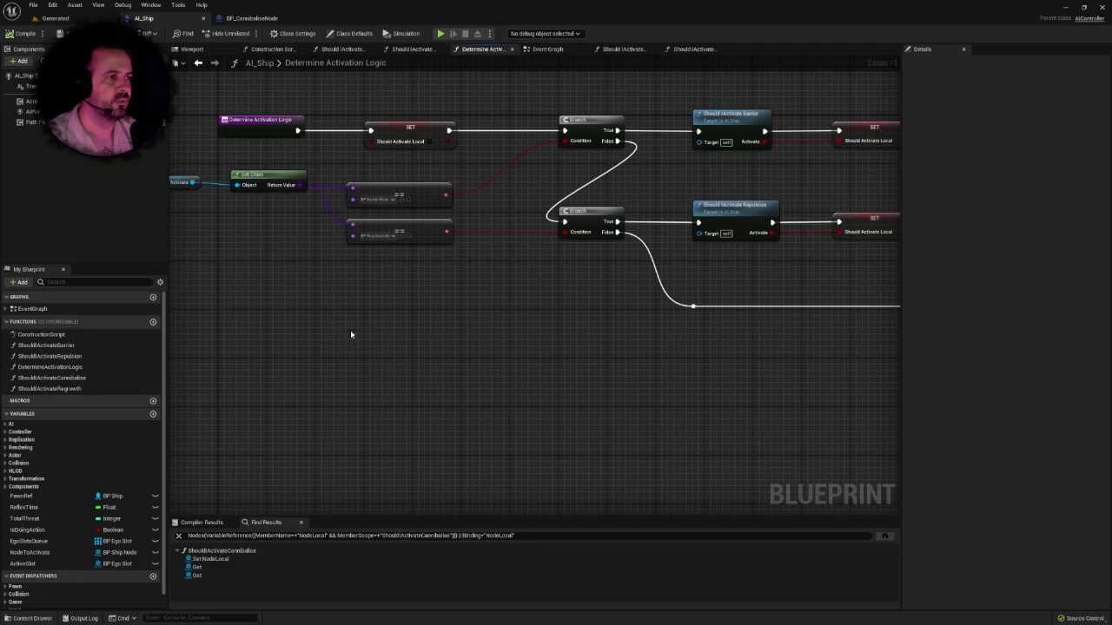
Step: Drag the two reroute points on the bottom fallback wire much lower
drag(324, 314, 356, 315)
mouse_move(623, 373)
mouse_down()
mouse_move(516, 344)
mouse_move(393, 277)
mouse_up()
mouse_move(429, 240)
mouse_down()
mouse_move(408, 253)
mouse_move(785, 348)
mouse_up()
scroll(747, 344, down, 3)
drag(715, 338, 637, 272)
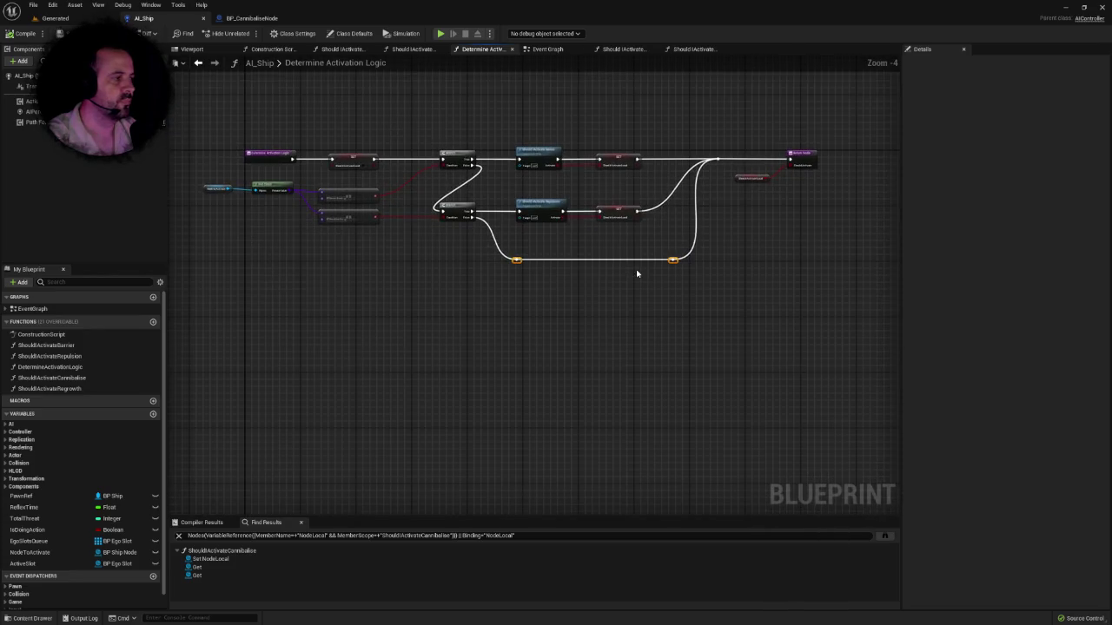
drag(521, 264, 516, 388)
click(521, 340)
drag(521, 341, 565, 301)
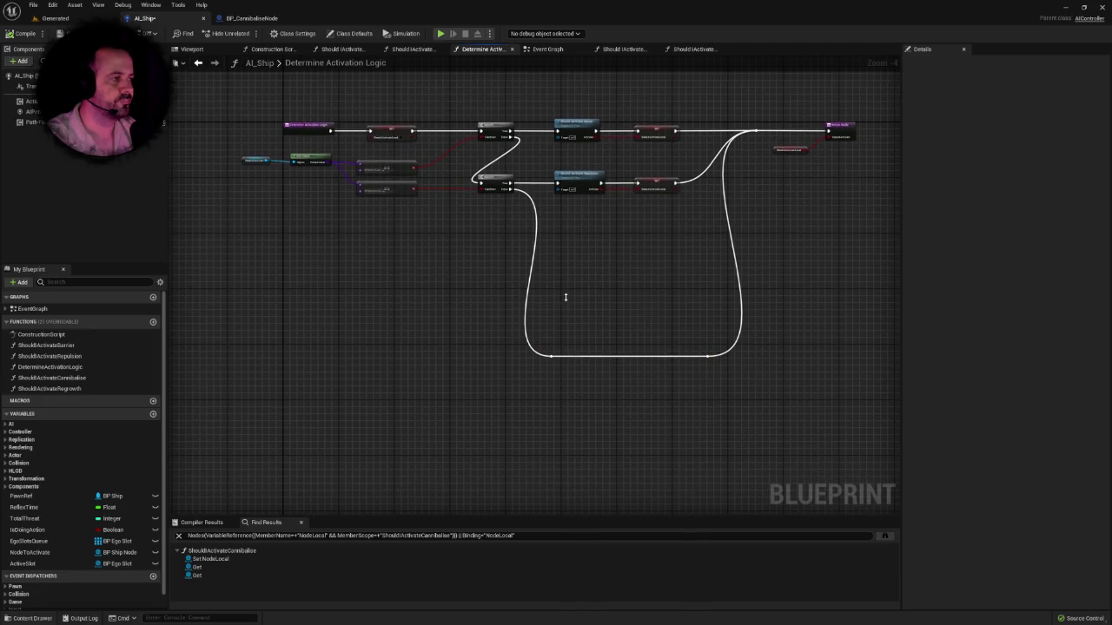
scroll(564, 241, up, 1)
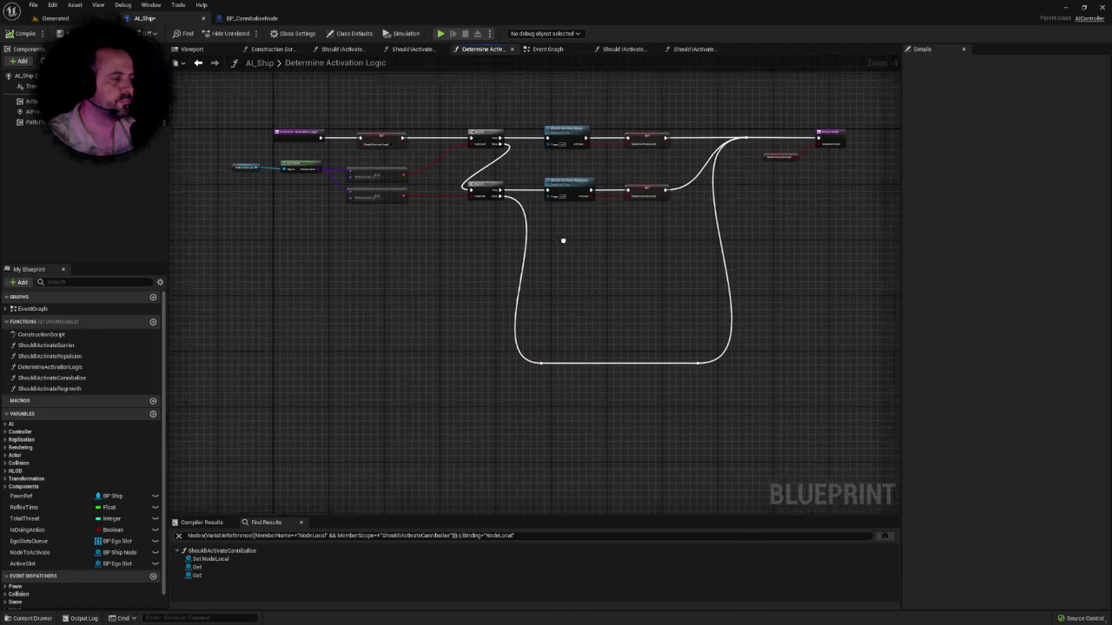
scroll(636, 277, up, 1)
mouse_move(636, 277)
mouse_down()
mouse_move(646, 277)
mouse_move(432, 295)
mouse_move(730, 318)
mouse_move(599, 301)
mouse_up()
scroll(663, 295, up, 2)
Step: Duplicate the class == node twice and wire both copies to Get Class Return Value
click(418, 205)
key(ctrl+c)
key(ctrl+v)
drag(422, 264, 425, 247)
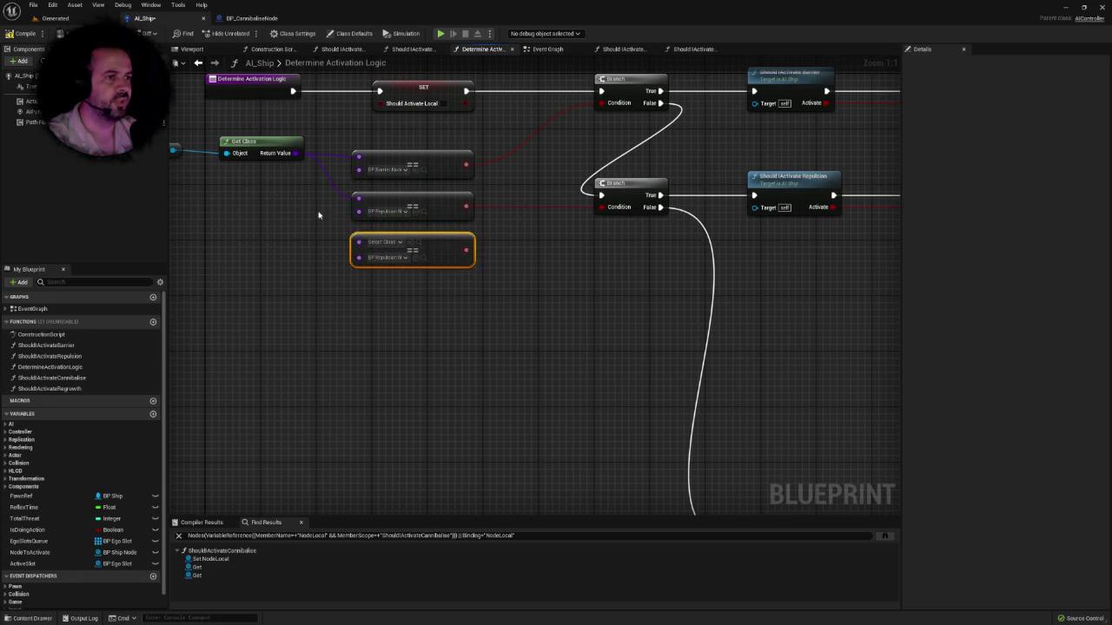
drag(318, 213, 361, 209)
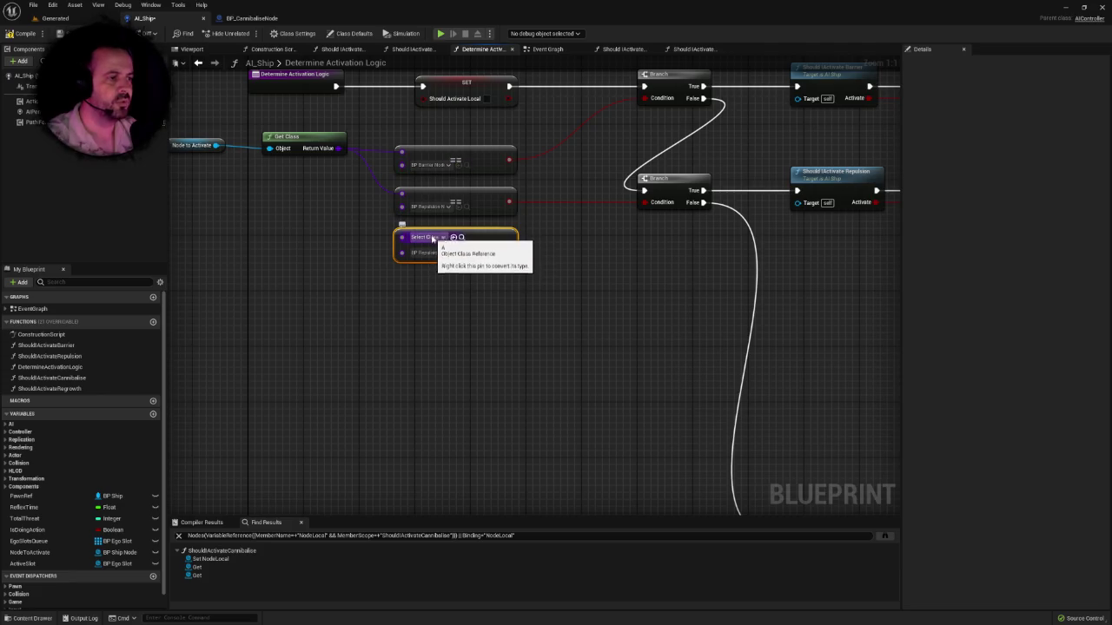
click(433, 237)
key(Escape)
drag(339, 148, 401, 237)
drag(406, 243, 407, 242)
click(441, 353)
key(ctrl+v)
drag(545, 359, 483, 282)
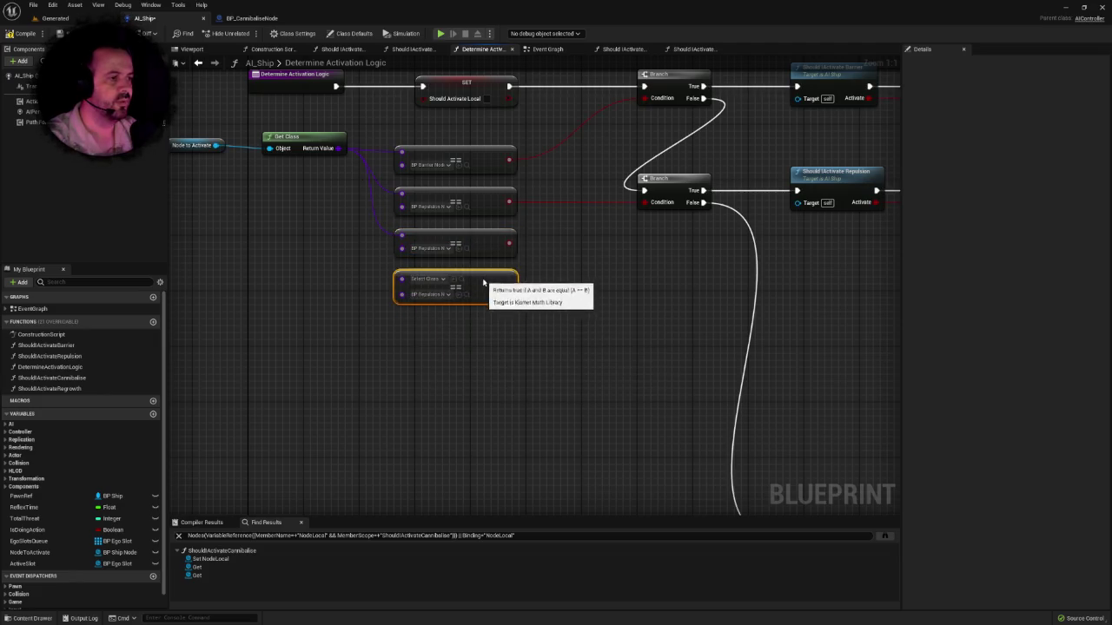
drag(339, 147, 401, 289)
Step: Set the new comparisons' classes to BP_CannibaliseNode and BP_RegrowthNode
click(443, 248)
text(can)
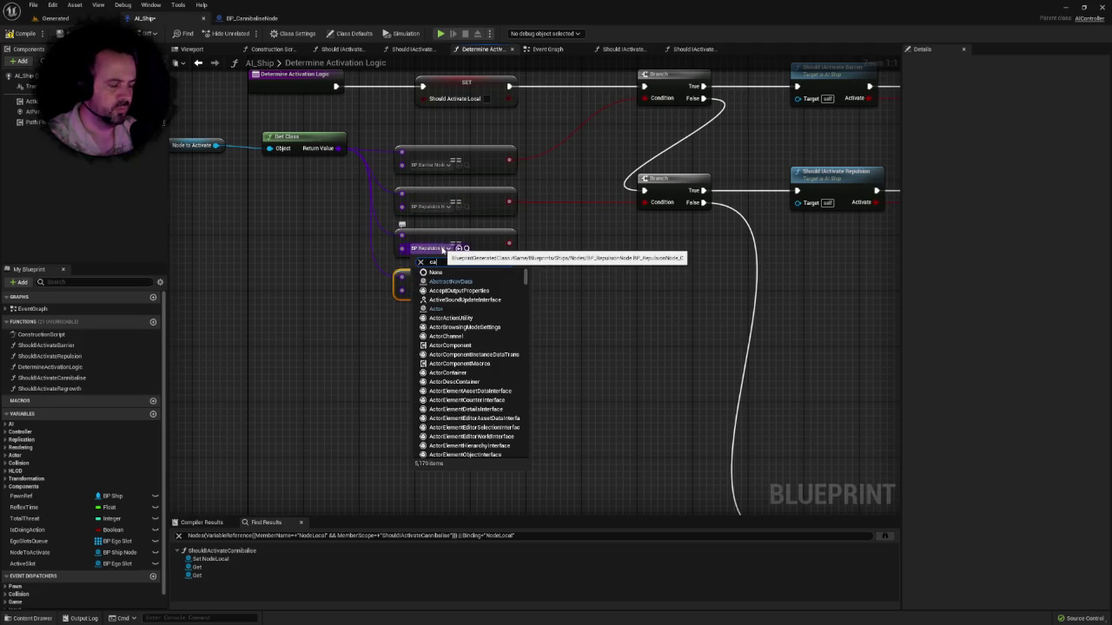
click(462, 310)
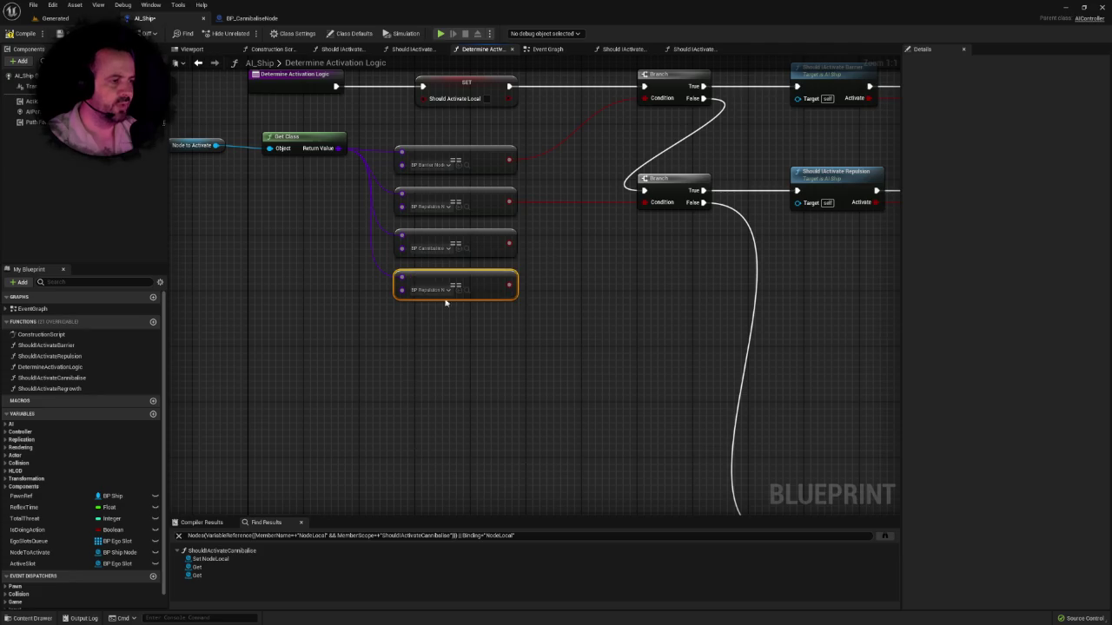
click(432, 291)
text(g)
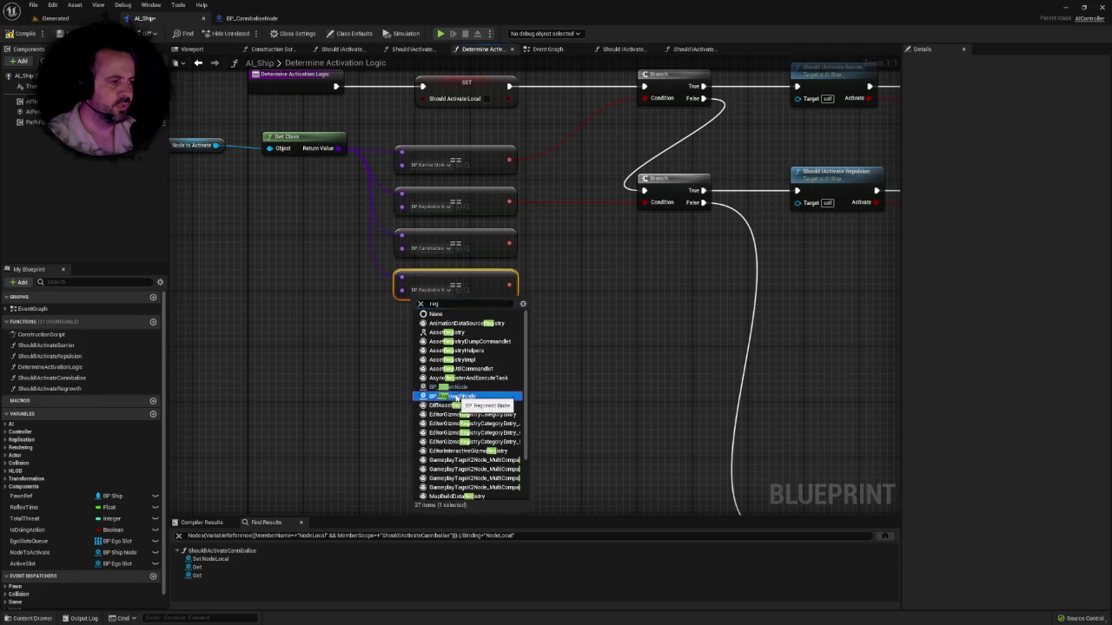
click(452, 396)
Step: Copy the second Branch node and paste a new Branch below it
scroll(451, 270, down, 2)
click(445, 171)
scroll(451, 218, up, 3)
key(ctrl+c)
key(ctrl+v)
drag(480, 234, 459, 235)
Step: Feed the Cannibalise check into the new Branch, add a third Branch, and chain the False paths
drag(321, 234, 433, 255)
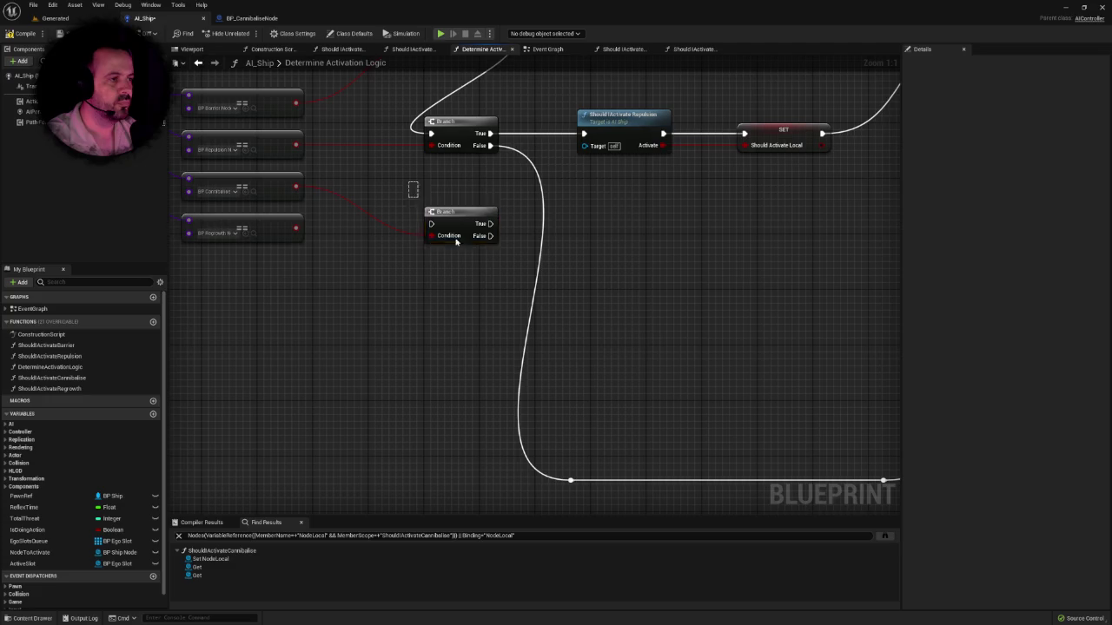
key(ctrl+v)
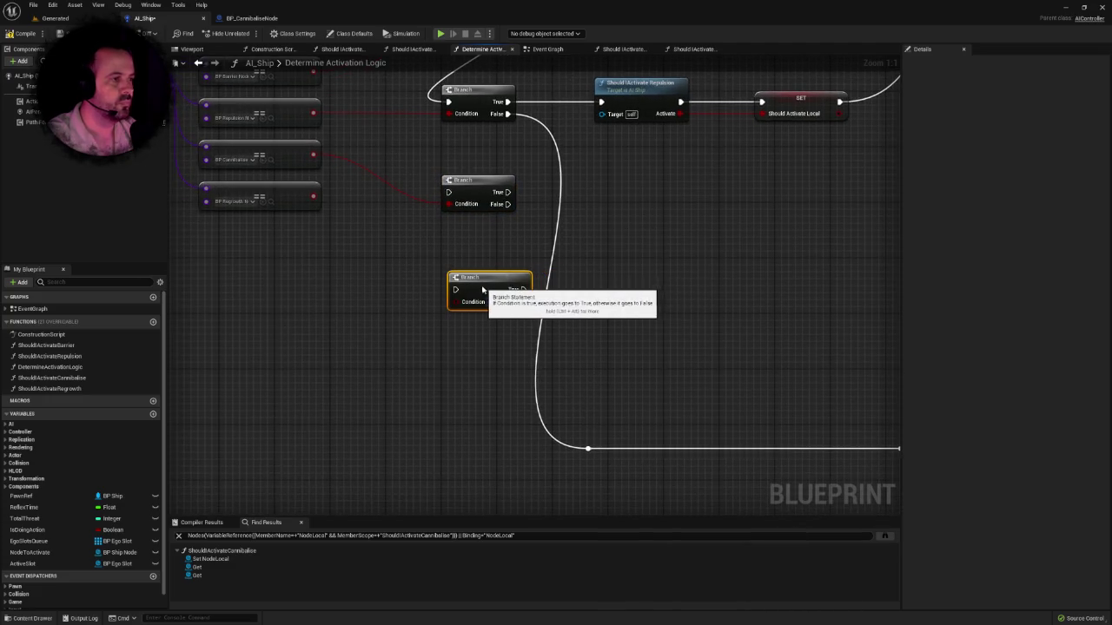
scroll(495, 291, down, 1)
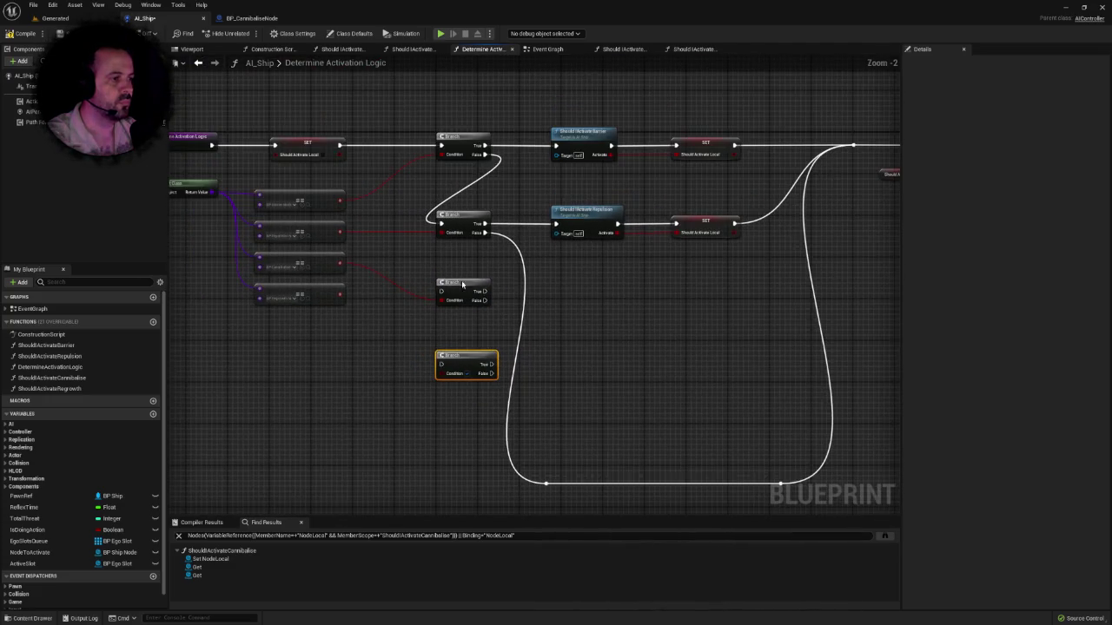
click(478, 313)
scroll(478, 313, down, 1)
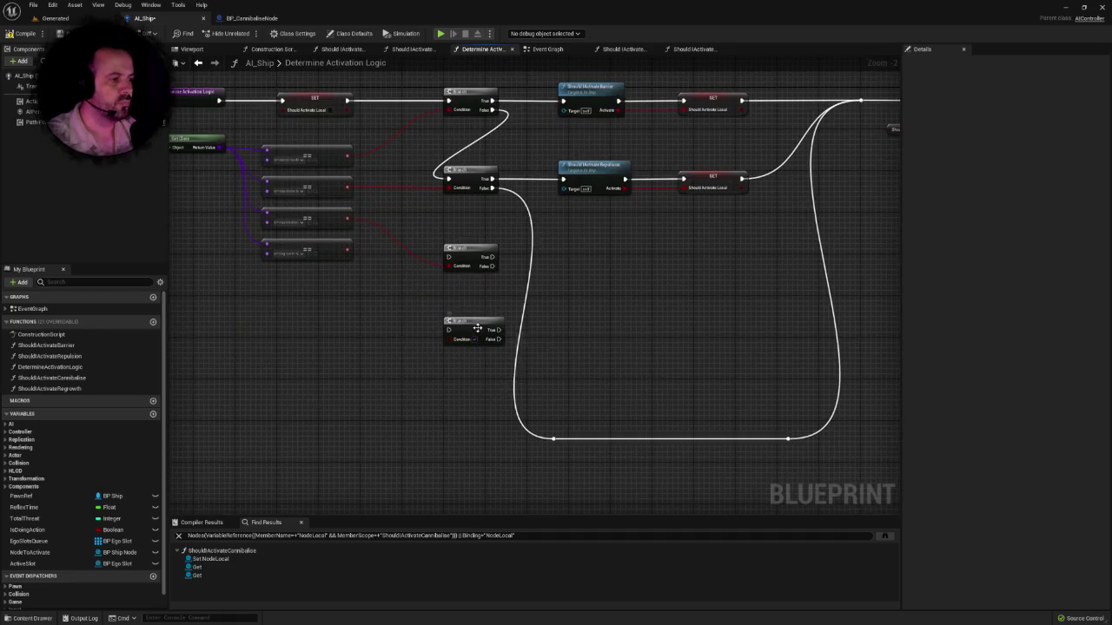
scroll(485, 306, up, 1)
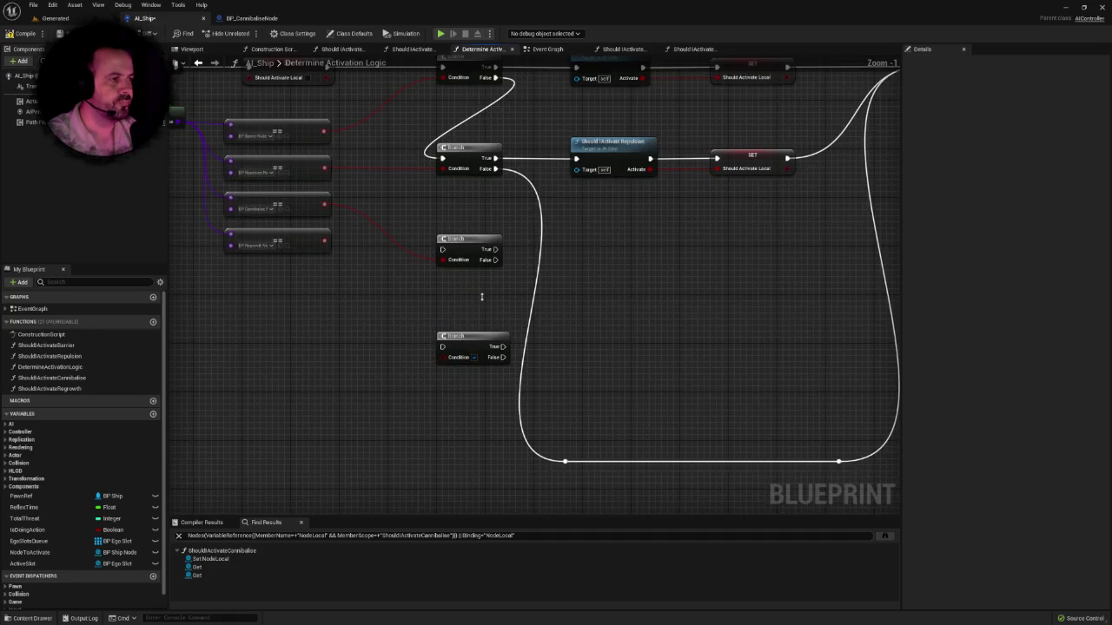
mouse_move(498, 227)
mouse_down()
mouse_move(445, 314)
mouse_move(598, 437)
mouse_move(581, 443)
mouse_move(568, 430)
mouse_up()
drag(492, 136, 445, 217)
Step: Copy the two SET Should Activate Local nodes beside the new Branches
mouse_move(565, 209)
mouse_down()
mouse_move(509, 251)
mouse_move(485, 250)
mouse_up()
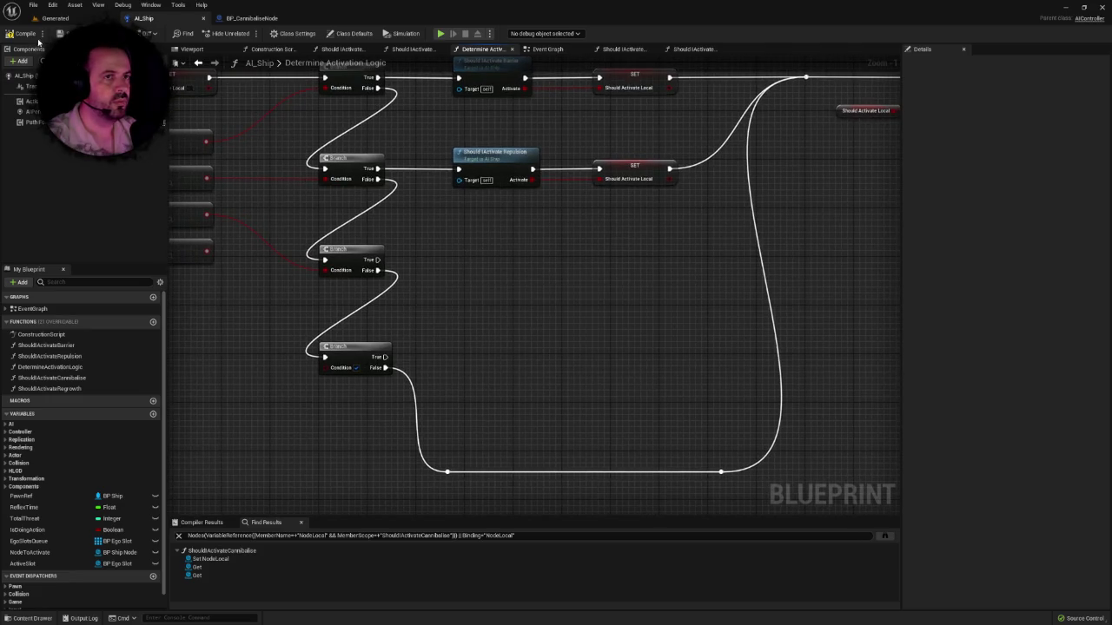
drag(574, 244, 550, 323)
drag(595, 211, 628, 322)
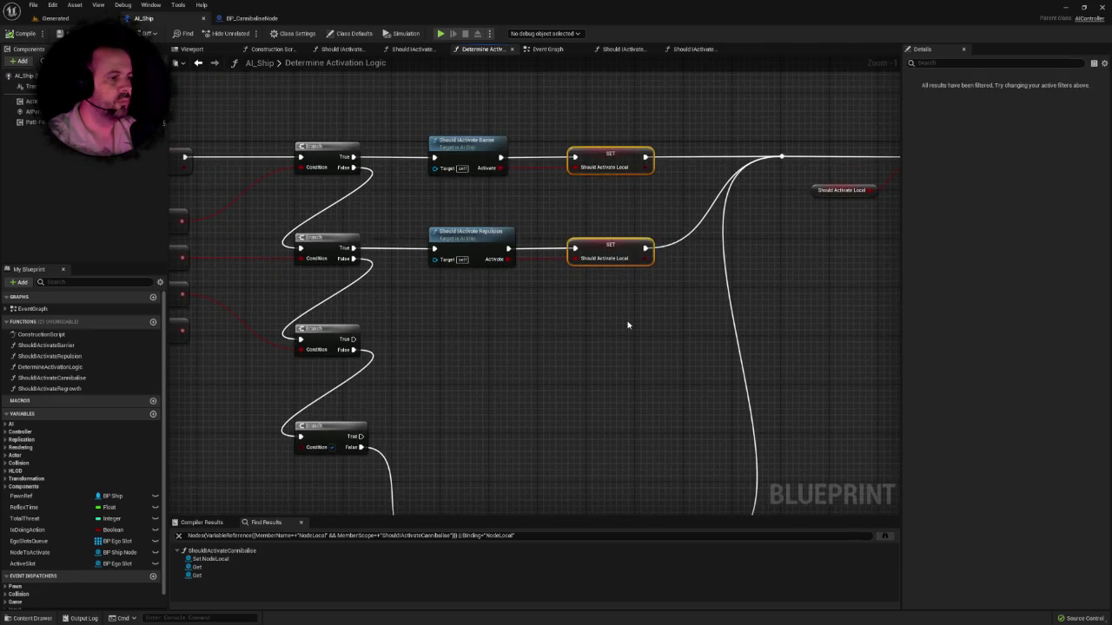
key(ctrl+c)
key(ctrl+v)
drag(632, 216, 567, 272)
click(469, 268)
Step: Add a Should Activate Cannibalise call on the Branch's True output, wired into SET
mouse_move(340, 270)
mouse_down()
mouse_move(434, 287)
mouse_move(427, 273)
mouse_up()
text(should)
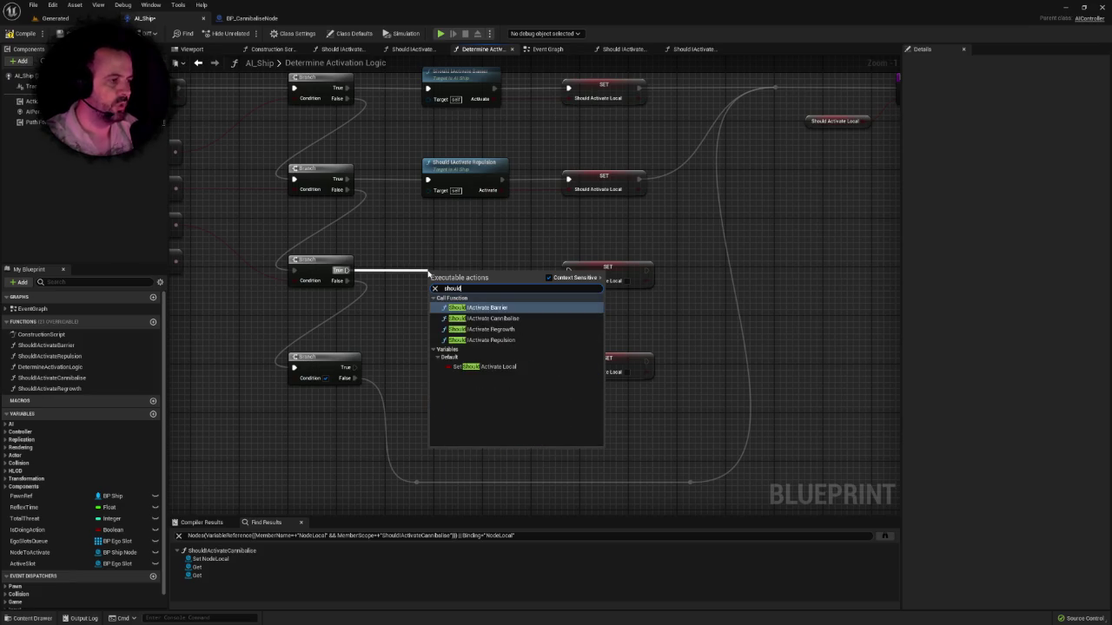
key(Down)
key(Return)
mouse_move(469, 277)
mouse_down()
mouse_move(456, 252)
mouse_move(566, 282)
mouse_move(620, 249)
mouse_move(689, 109)
mouse_up()
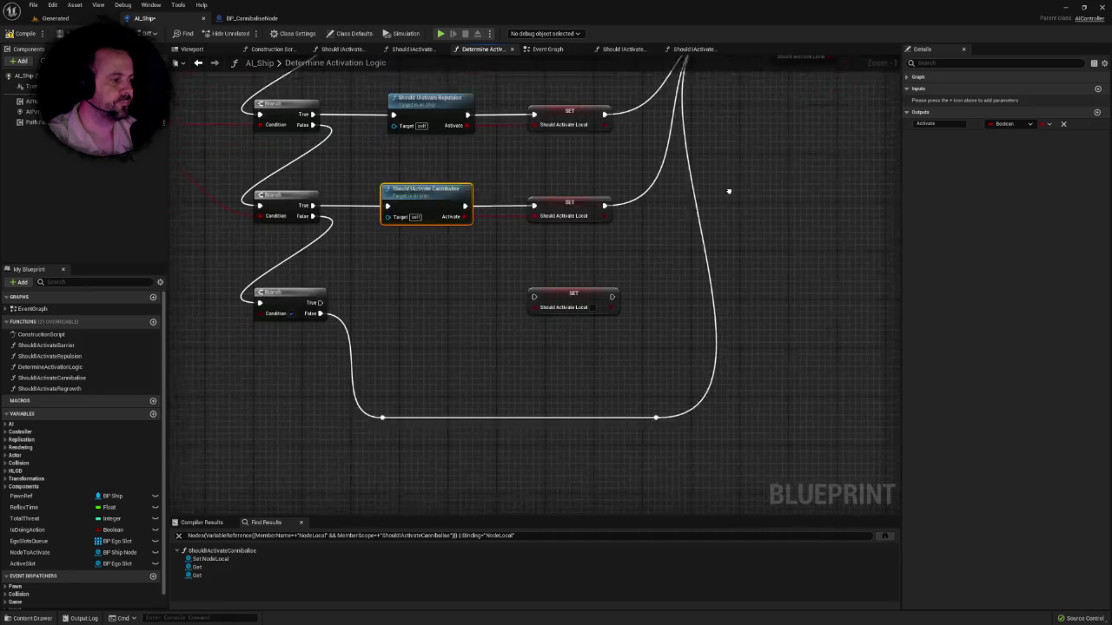
drag(501, 353, 572, 339)
Step: Add Should Activate Regrowth on the lower Branch, wiring its exec and result into SET Should Activate Local
drag(370, 299, 442, 301)
text(sh)
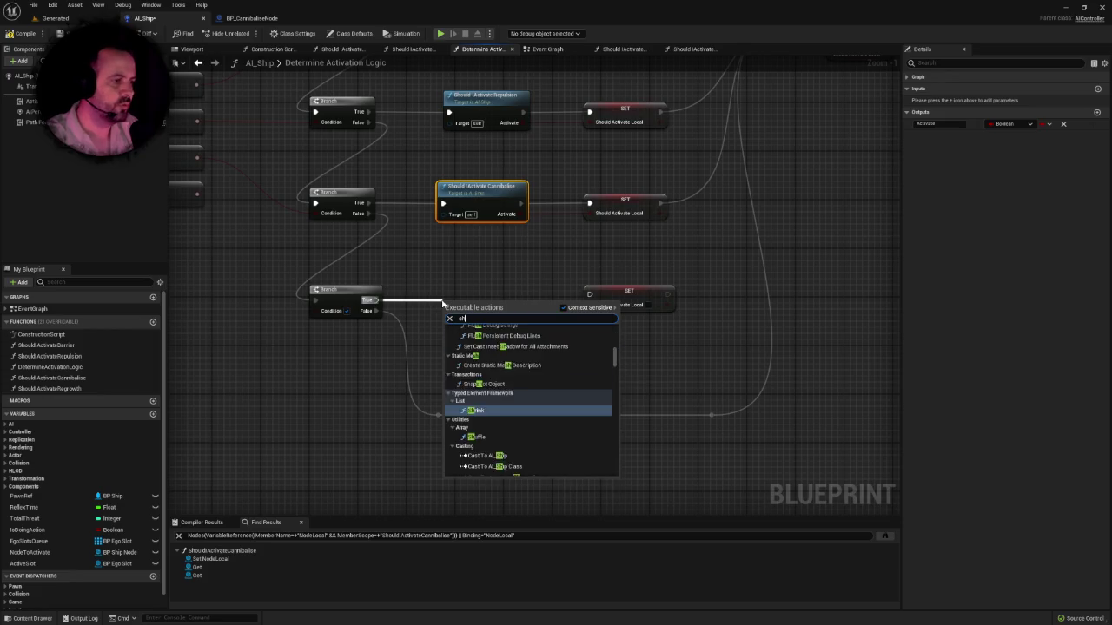
text(ould)
key(Down)
key(Down)
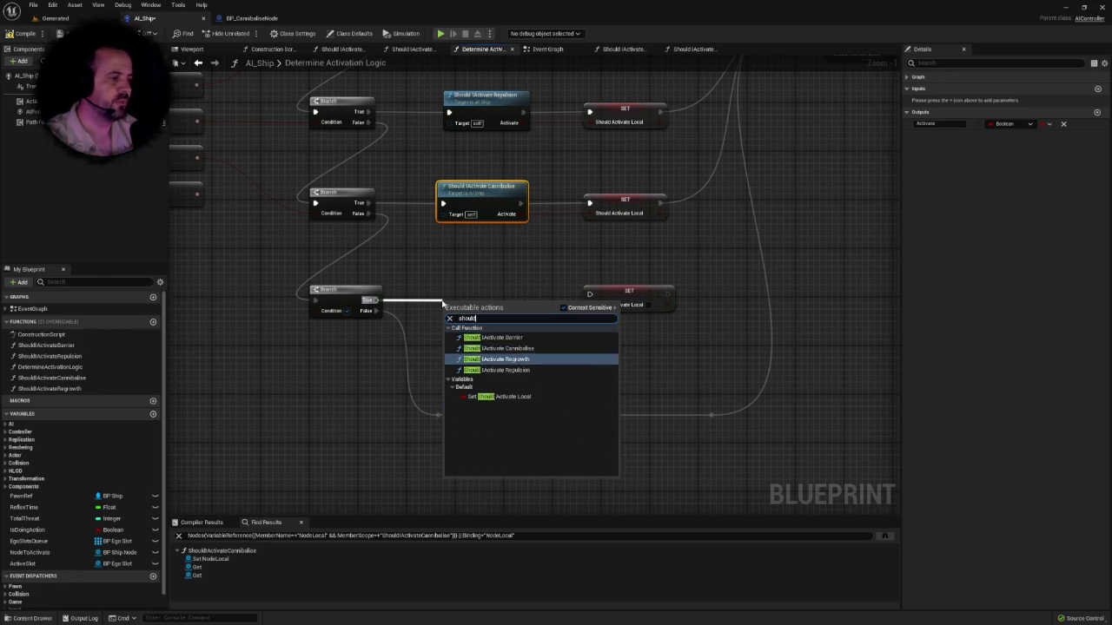
key(Return)
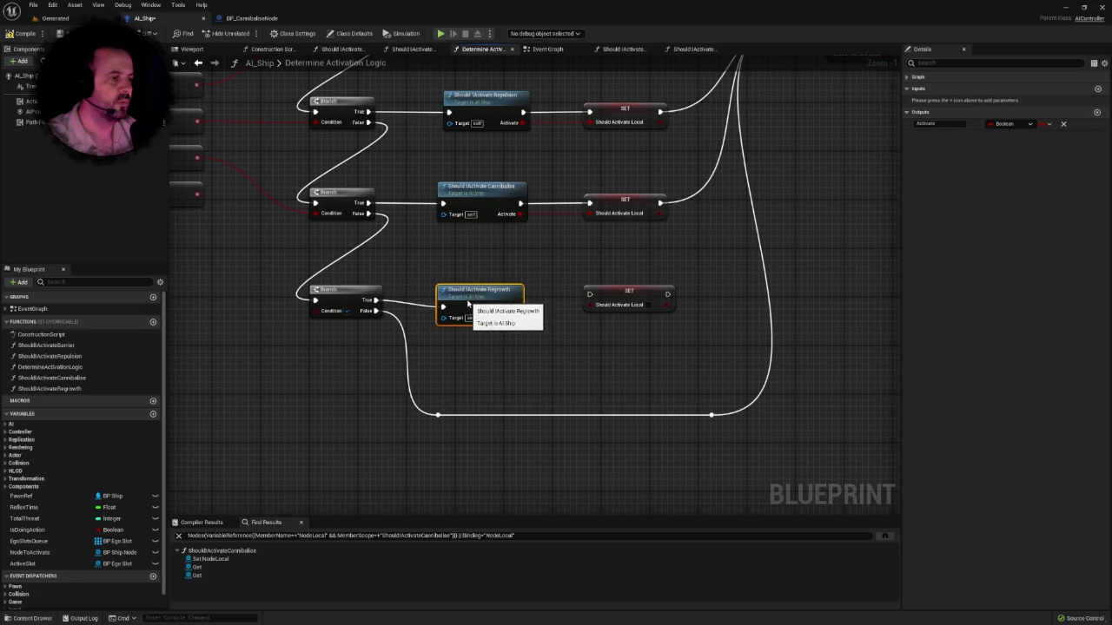
drag(473, 306, 589, 294)
drag(520, 311, 590, 310)
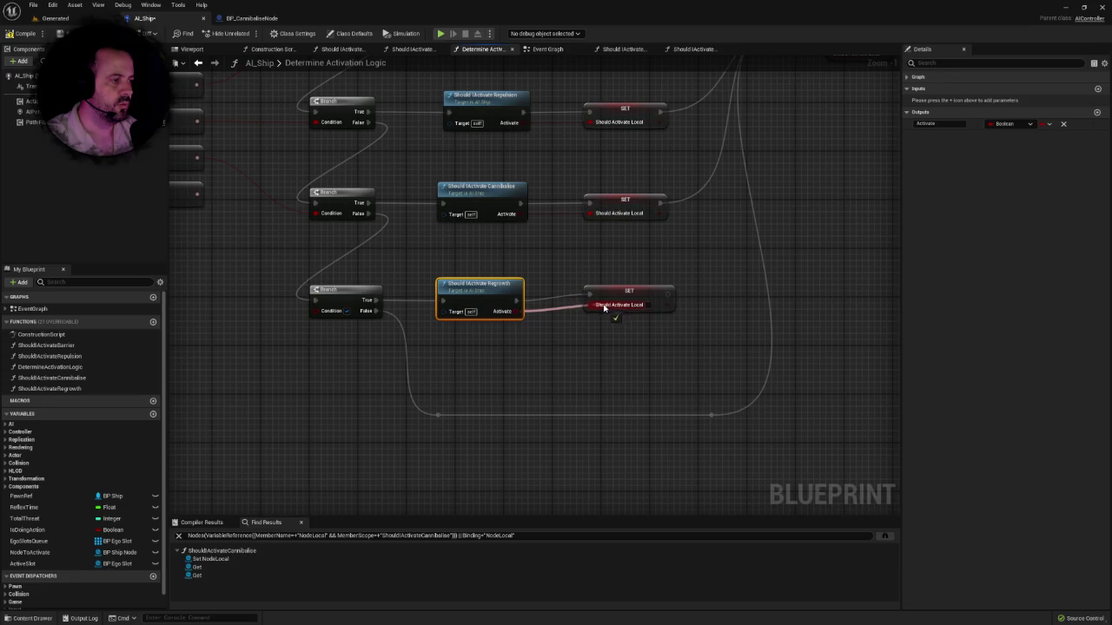
click(643, 300)
Step: Frame the whole graph and shift the bottom wire's reroute point left
scroll(797, 308, up, 5)
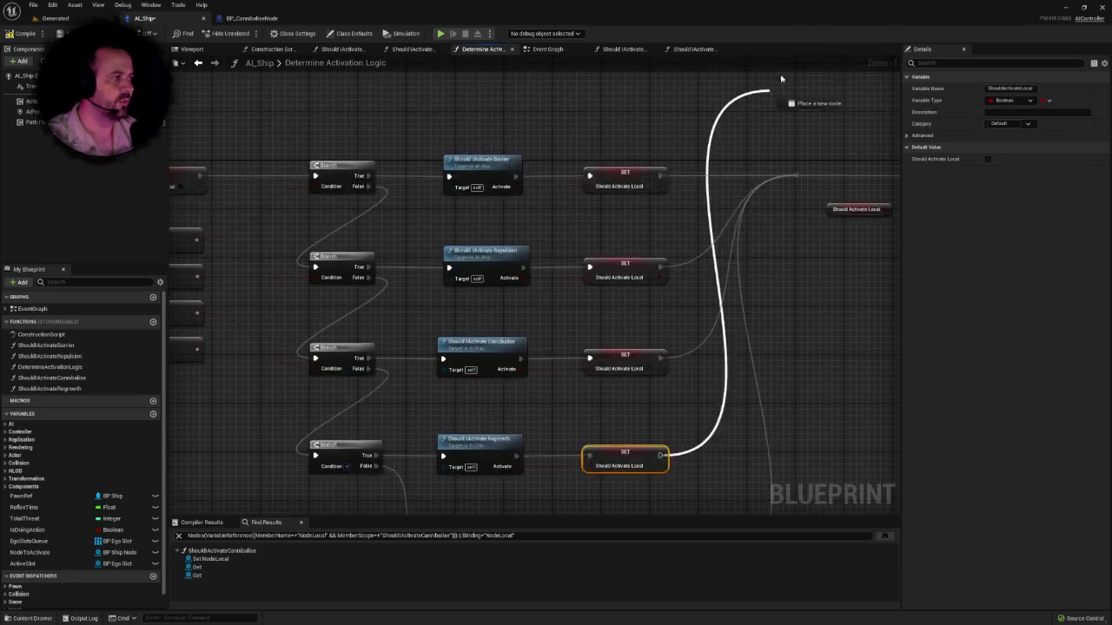
key(Home)
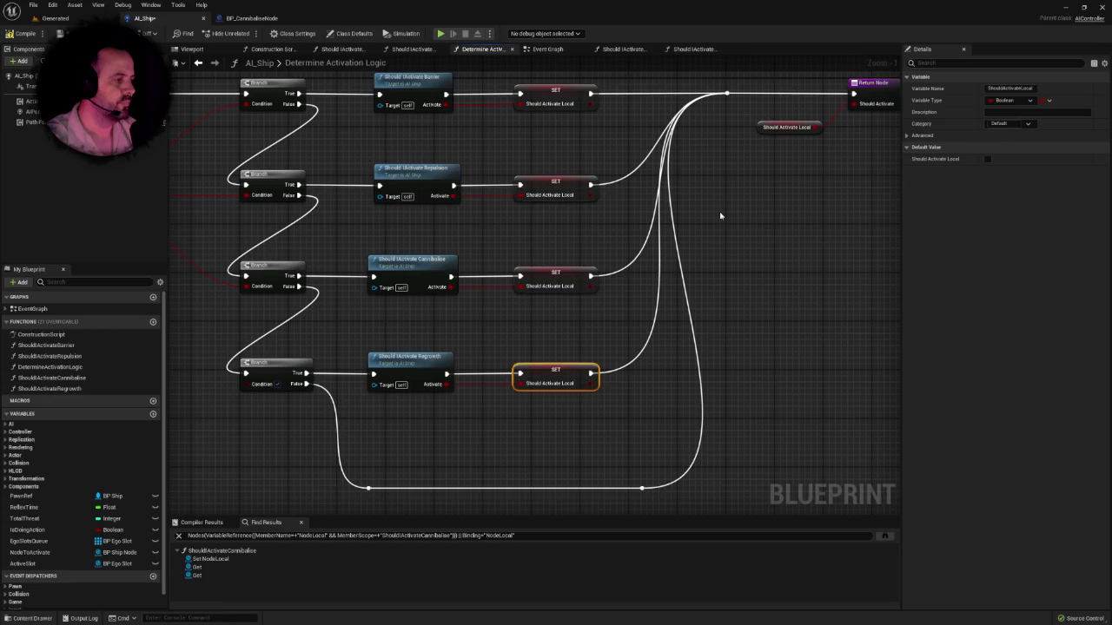
drag(710, 372, 732, 315)
scroll(675, 395, up, 1)
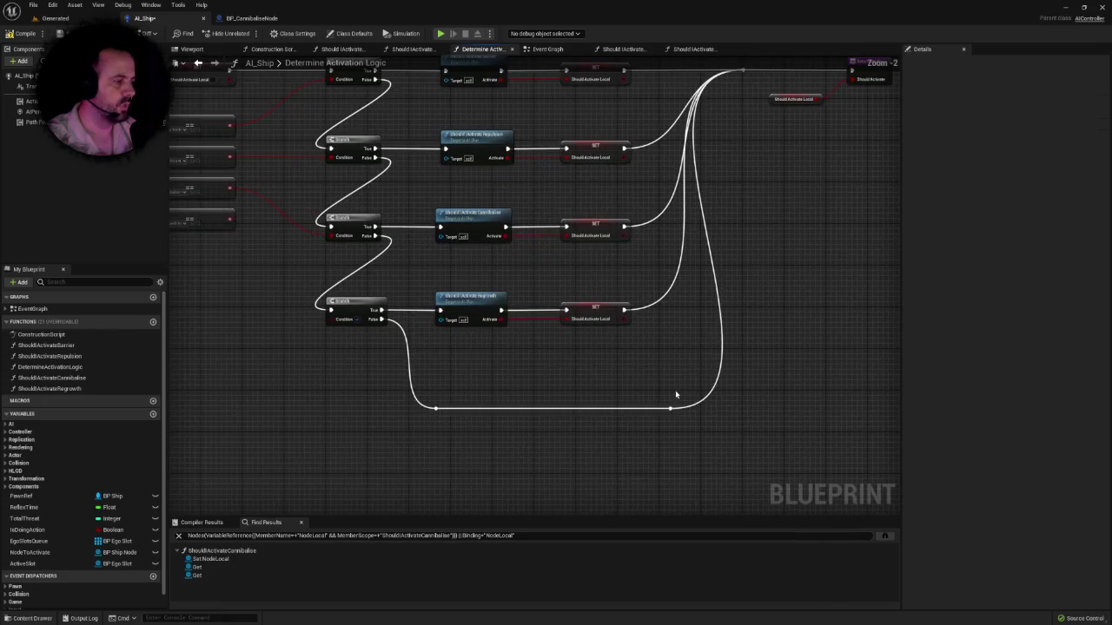
mouse_move(677, 415)
mouse_down()
mouse_move(643, 415)
mouse_move(656, 416)
mouse_up()
click(657, 416)
scroll(651, 408, down, 1)
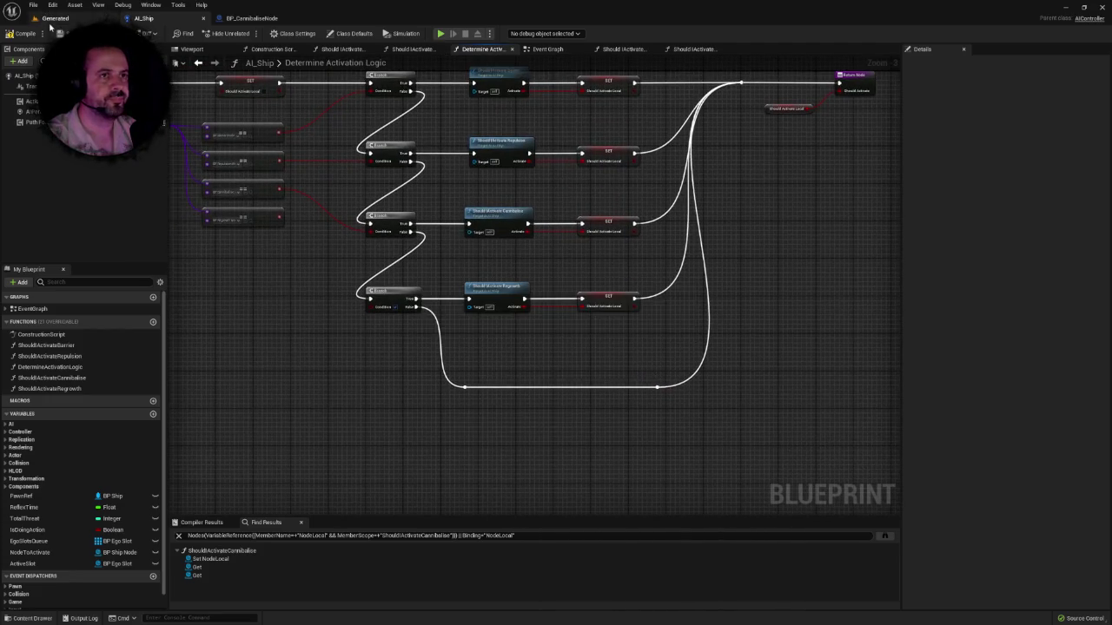
drag(333, 238, 335, 272)
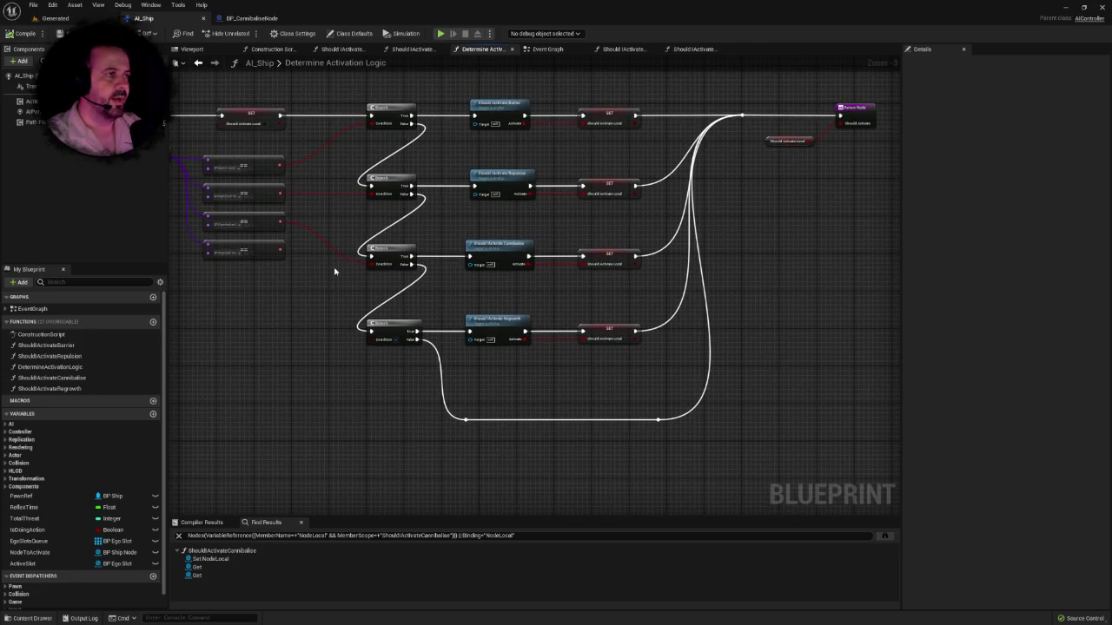
Step: Select the Hitpoints comparison nodes in Should IActivate Cannibalise for copying
click(695, 49)
scroll(671, 284, down, 2)
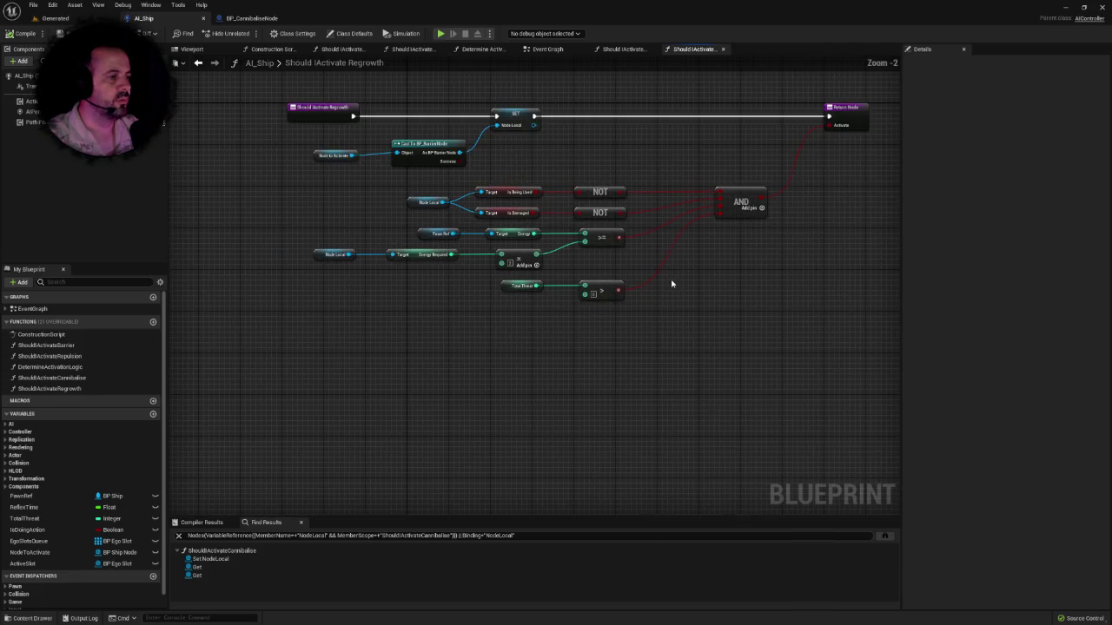
click(625, 48)
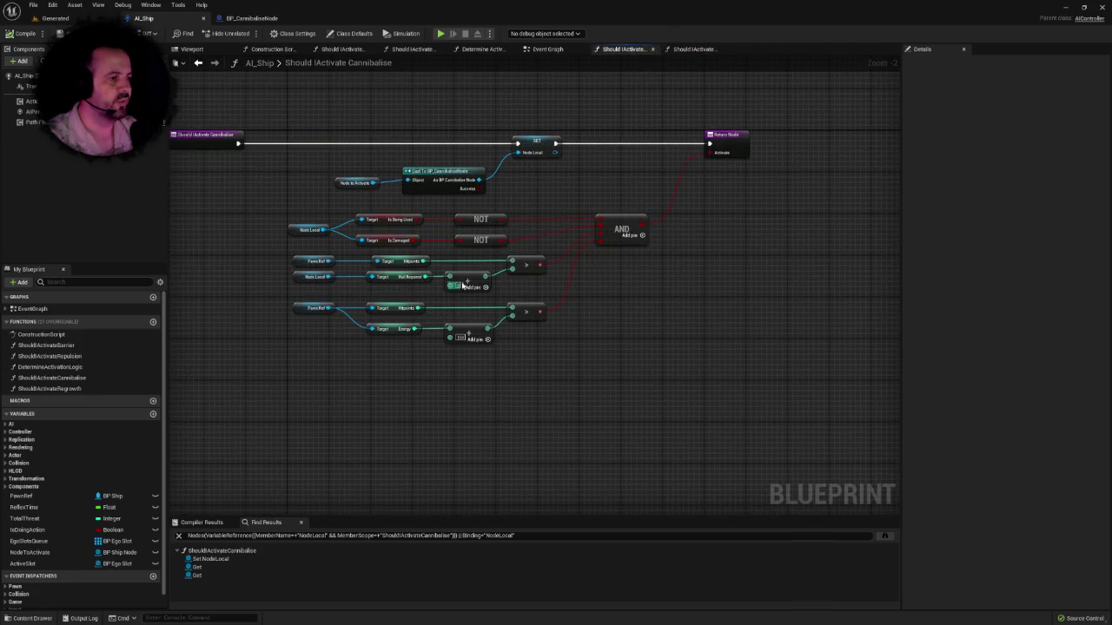
scroll(564, 256, up, 1)
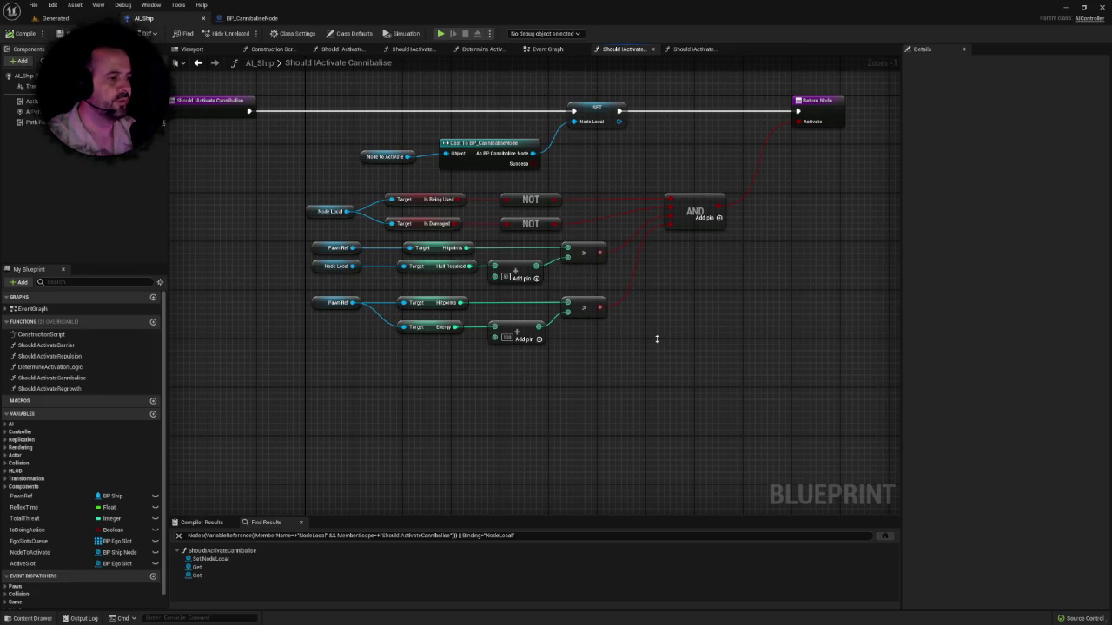
mouse_move(270, 251)
mouse_down()
mouse_move(581, 364)
mouse_move(602, 358)
mouse_up()
Step: Delete Regrowth's old energy and threat checks and paste the Hitpoints comparisons in their place
click(693, 48)
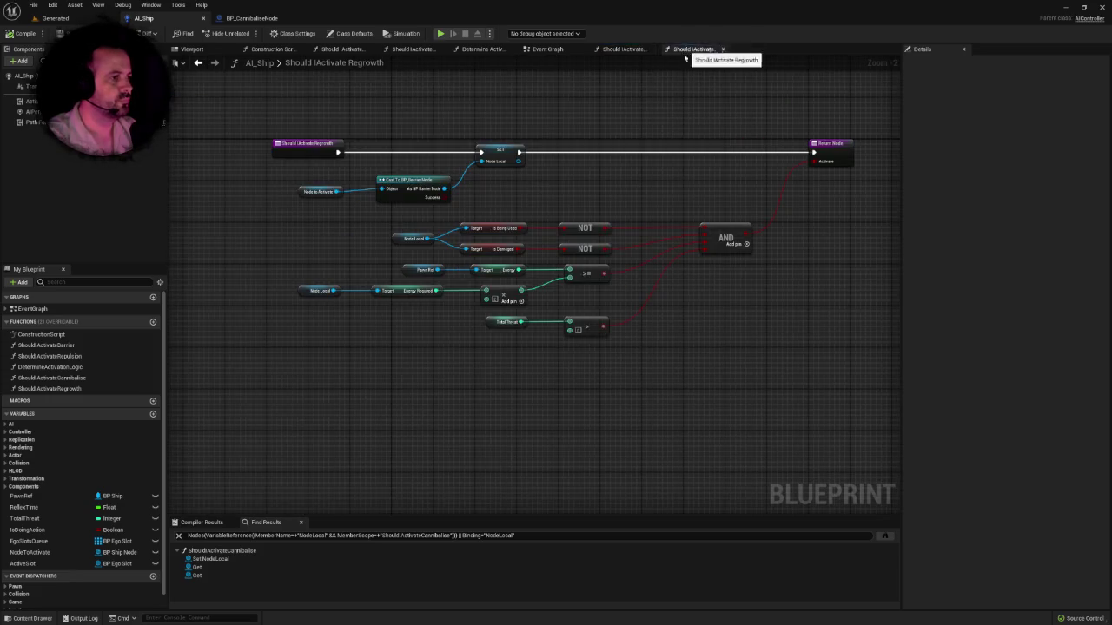
right_click(434, 303)
click(394, 309)
drag(200, 244, 520, 329)
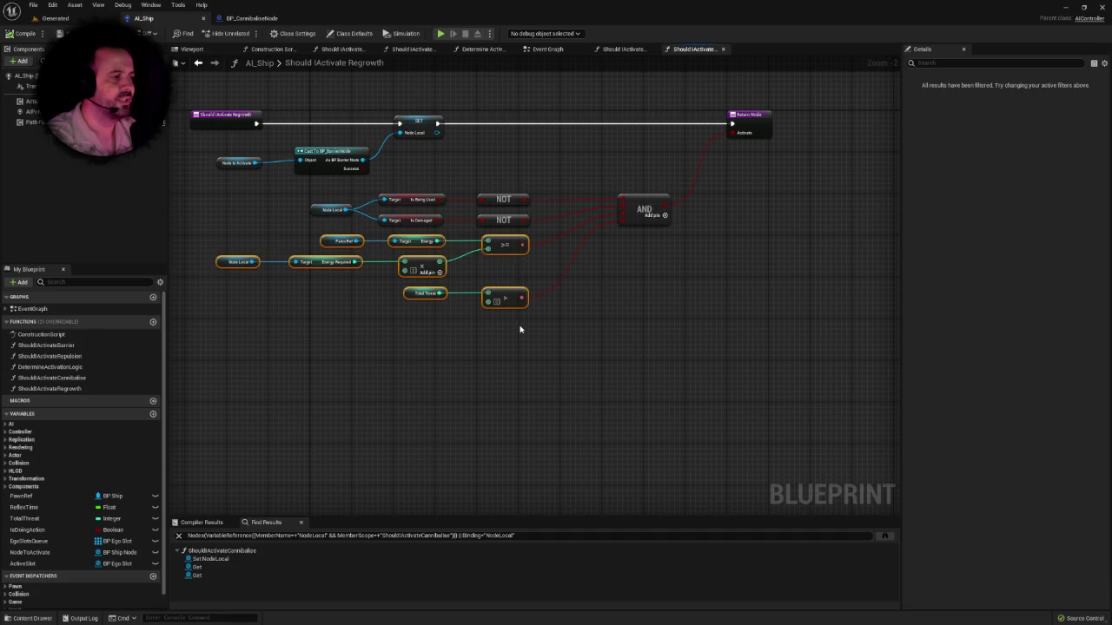
key(Delete)
scroll(578, 305, up, 2)
key(ctrl+v)
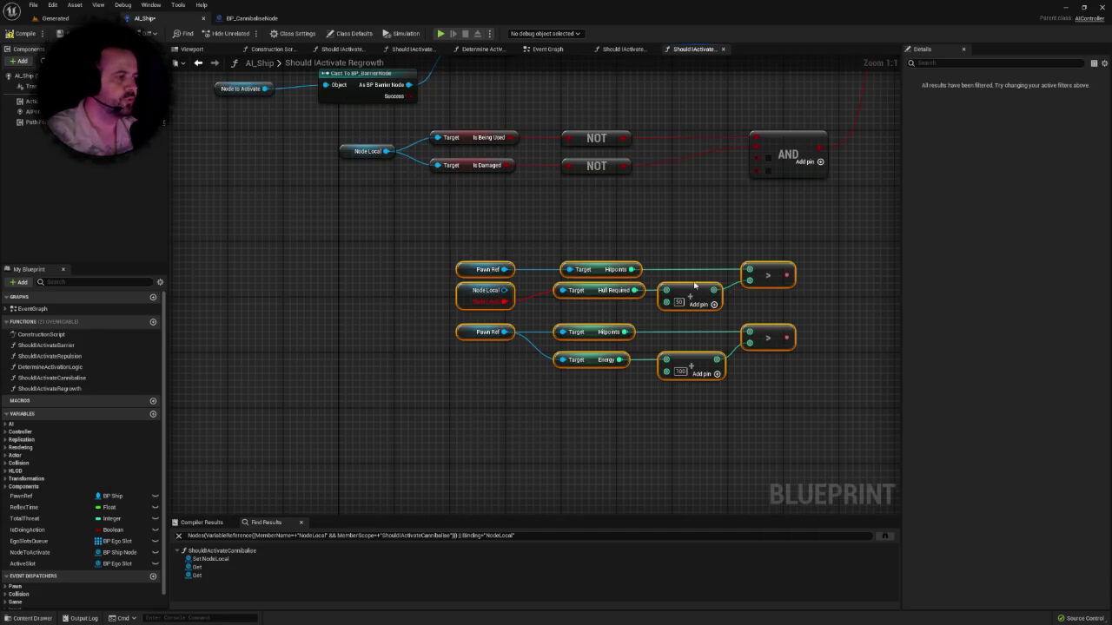
drag(749, 276, 587, 234)
Step: Change NodeLocal's type to BP Regrowth Node and delete the Cast To BP_BarrierNode
click(513, 211)
drag(512, 211, 489, 404)
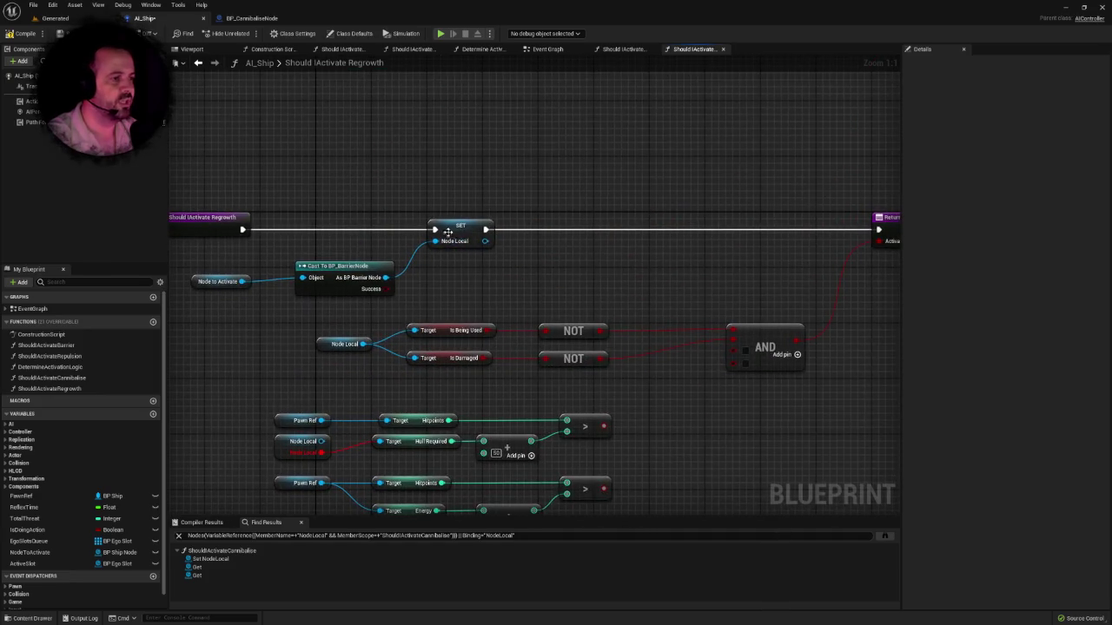
click(448, 231)
click(1018, 101)
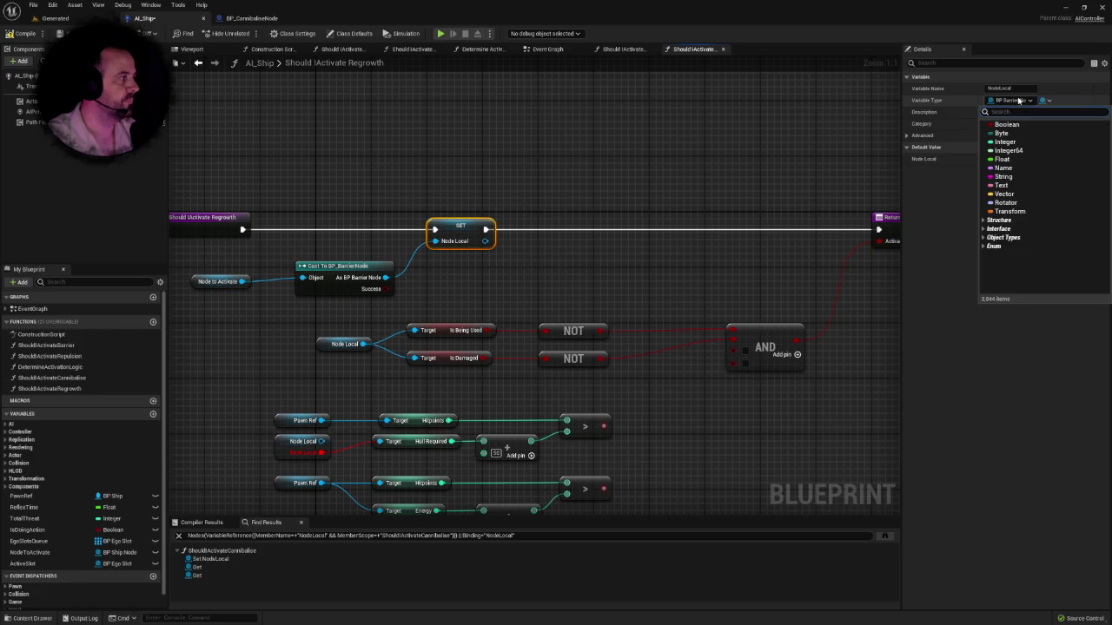
mouse_move(368, 113)
mouse_down()
mouse_move(367, 249)
mouse_move(296, 298)
mouse_up()
key(Delete)
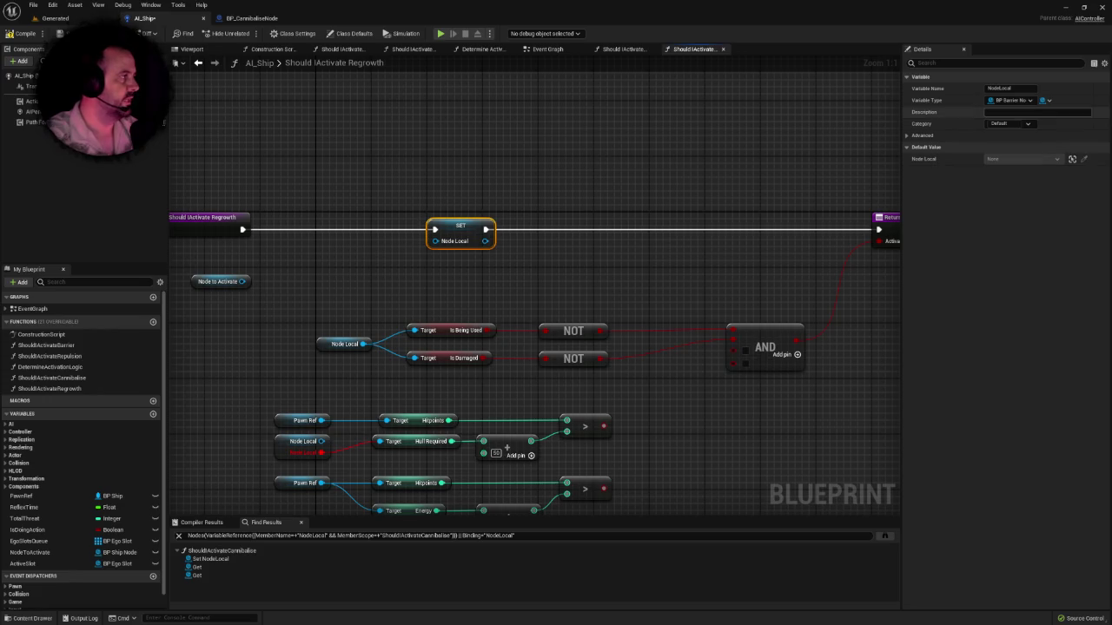
click(1010, 100)
text(regi)
text(row)
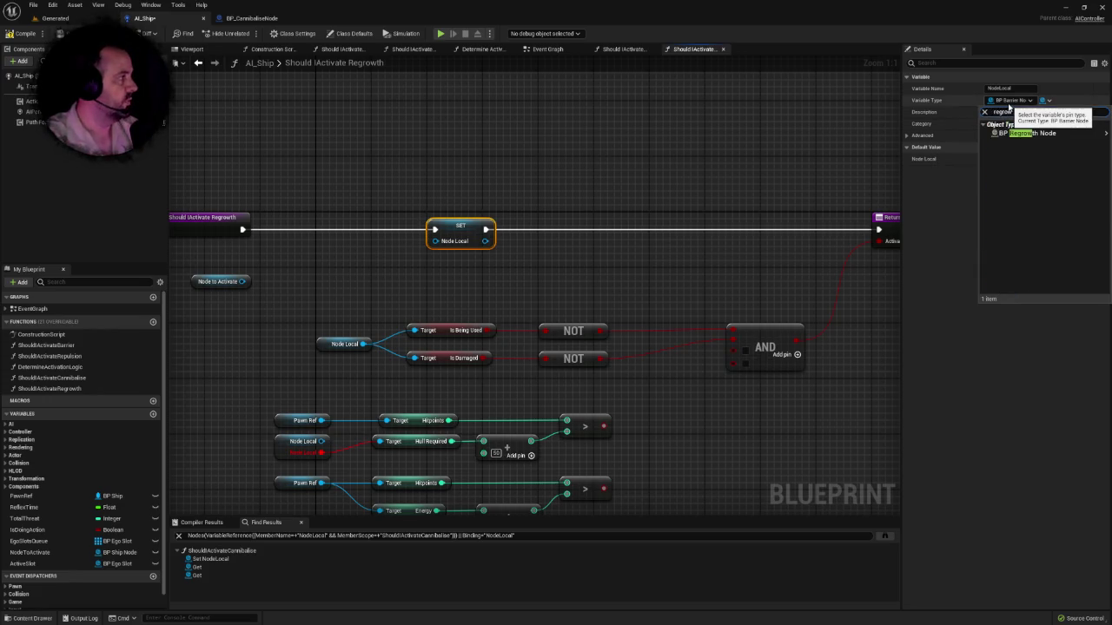
click(1008, 132)
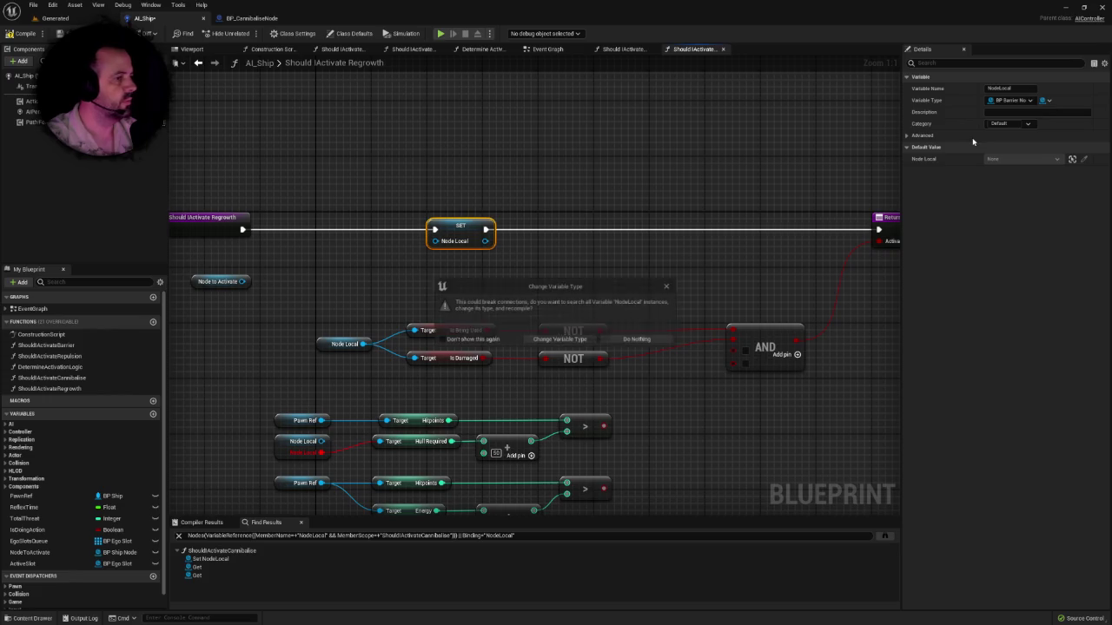
click(558, 343)
Step: Add a pure Cast To BP_RegrowthNode from Node to Activate, wired into SET Node Local
mouse_move(331, 278)
mouse_down()
mouse_move(410, 285)
mouse_move(395, 274)
mouse_up()
text(casttobp_re)
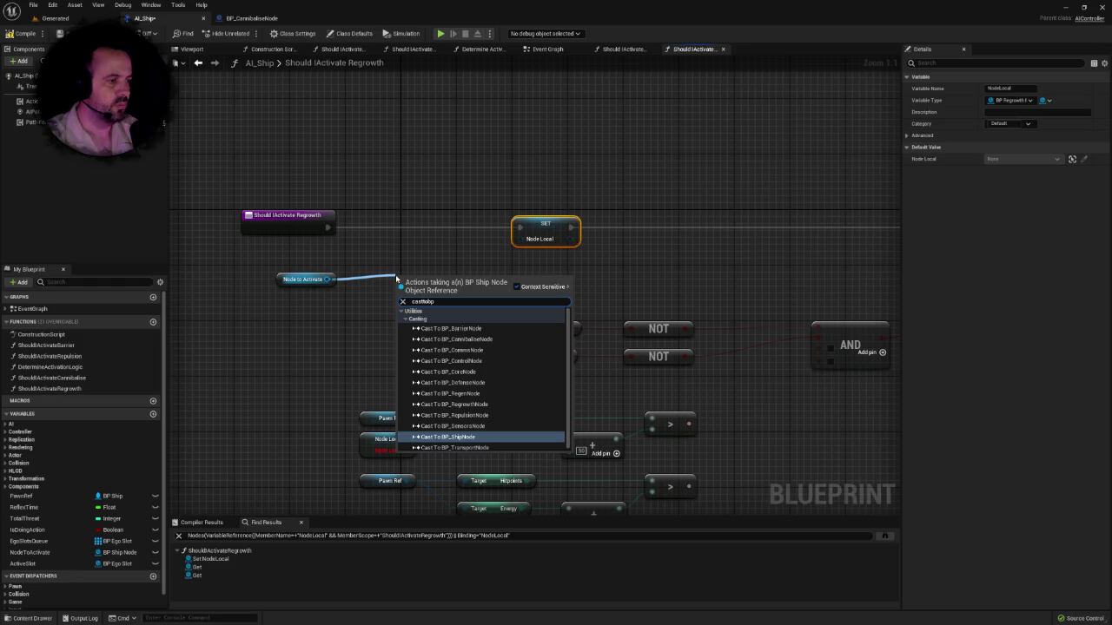
key(Down)
key(Return)
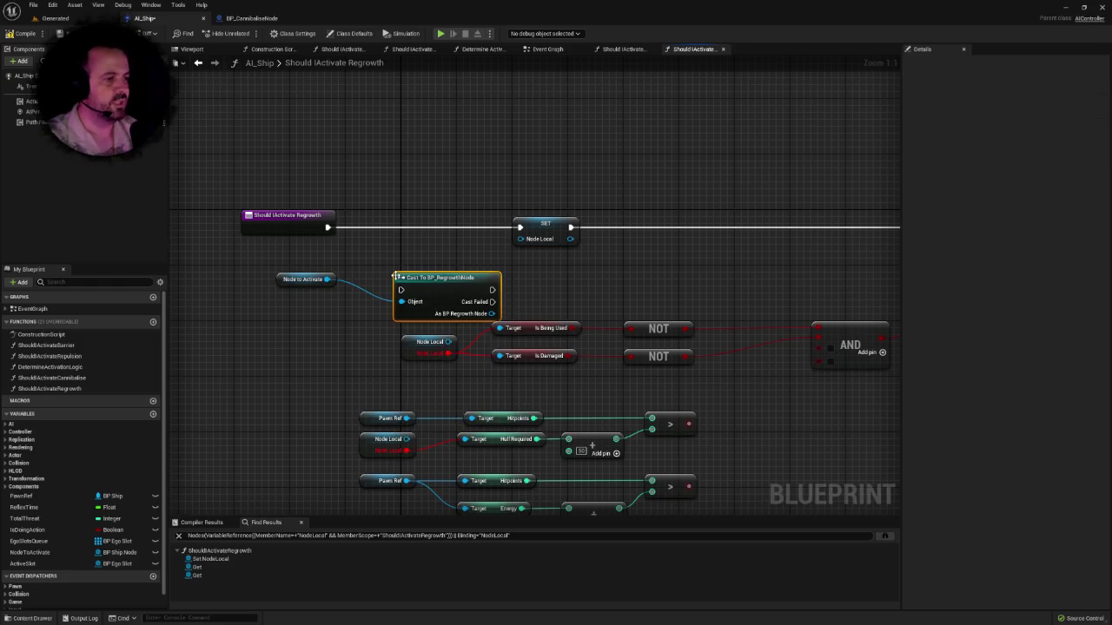
right_click(420, 279)
click(453, 490)
drag(491, 290, 519, 238)
drag(445, 272, 446, 259)
drag(304, 279, 318, 272)
click(382, 313)
Step: Rework the Hull Required getters in the Hitpoints checks, then return to the Generated level
drag(426, 338, 388, 324)
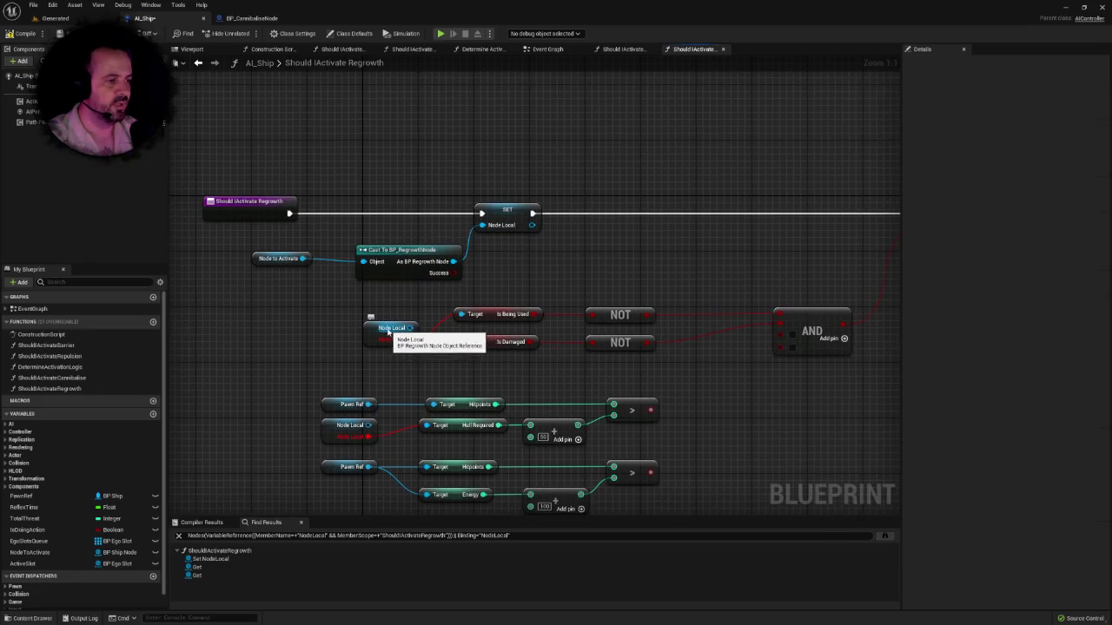
mouse_move(409, 401)
mouse_down()
mouse_move(387, 336)
mouse_move(391, 372)
mouse_move(407, 377)
mouse_up()
text(hul)
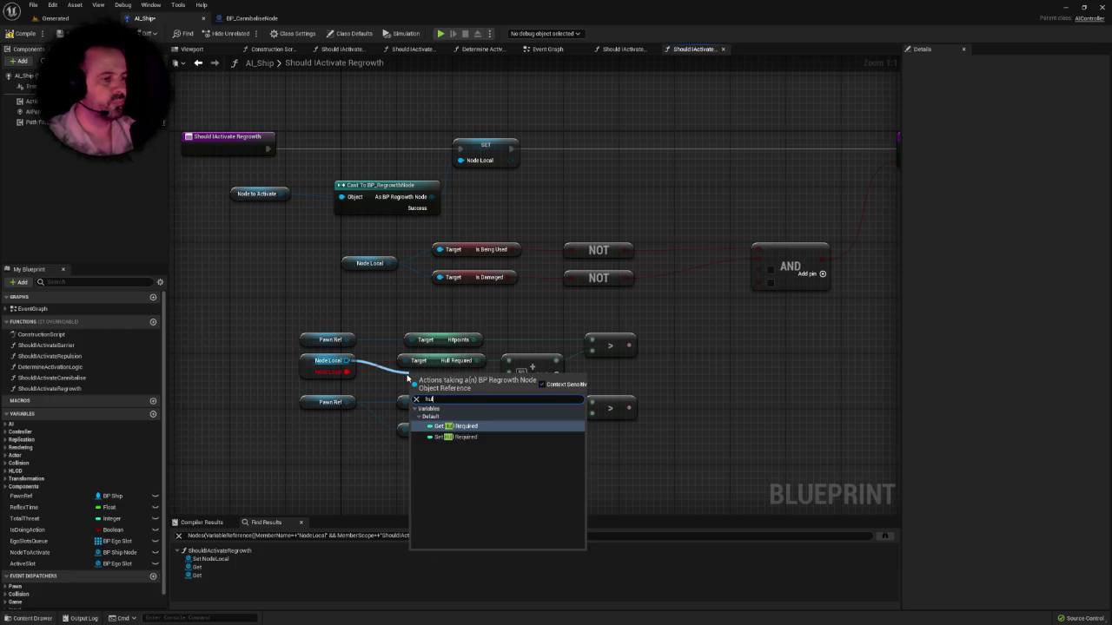
click(453, 427)
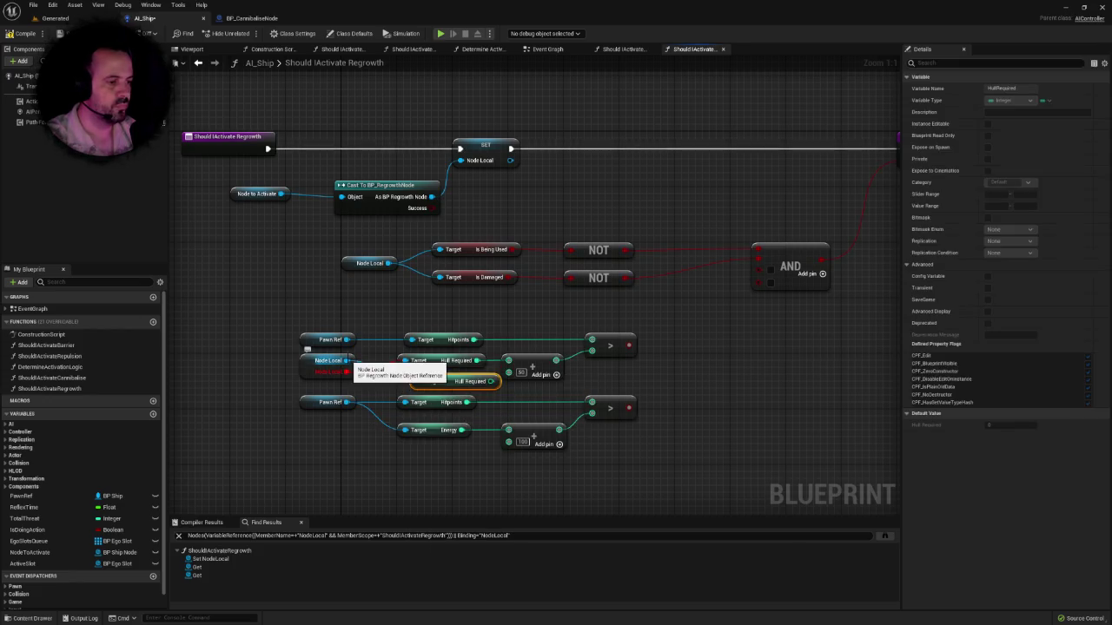
click(426, 363)
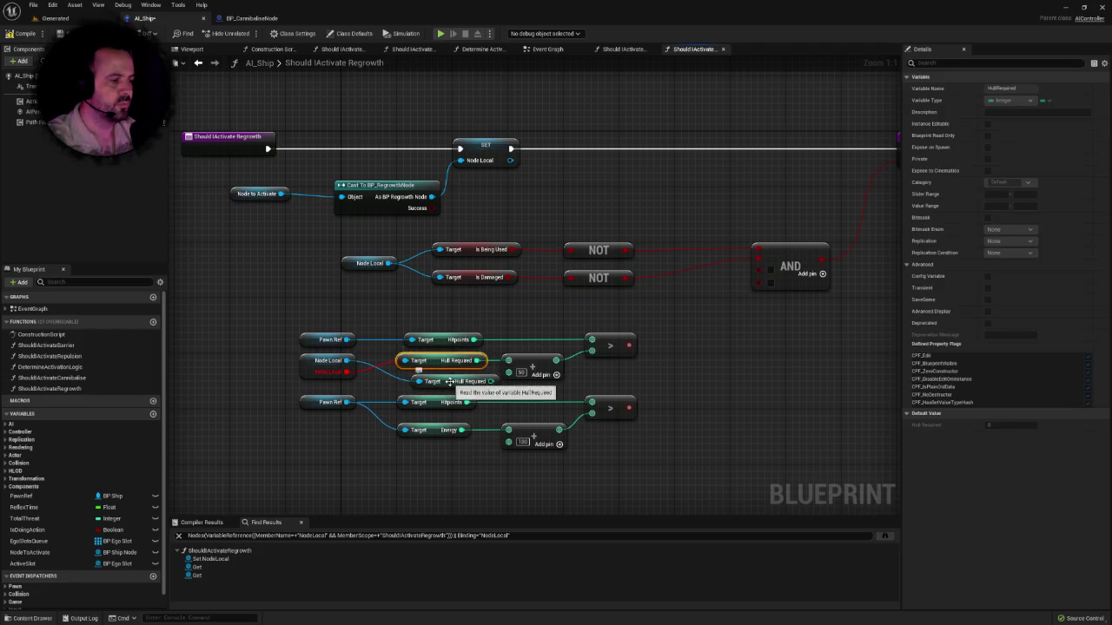
click(449, 381)
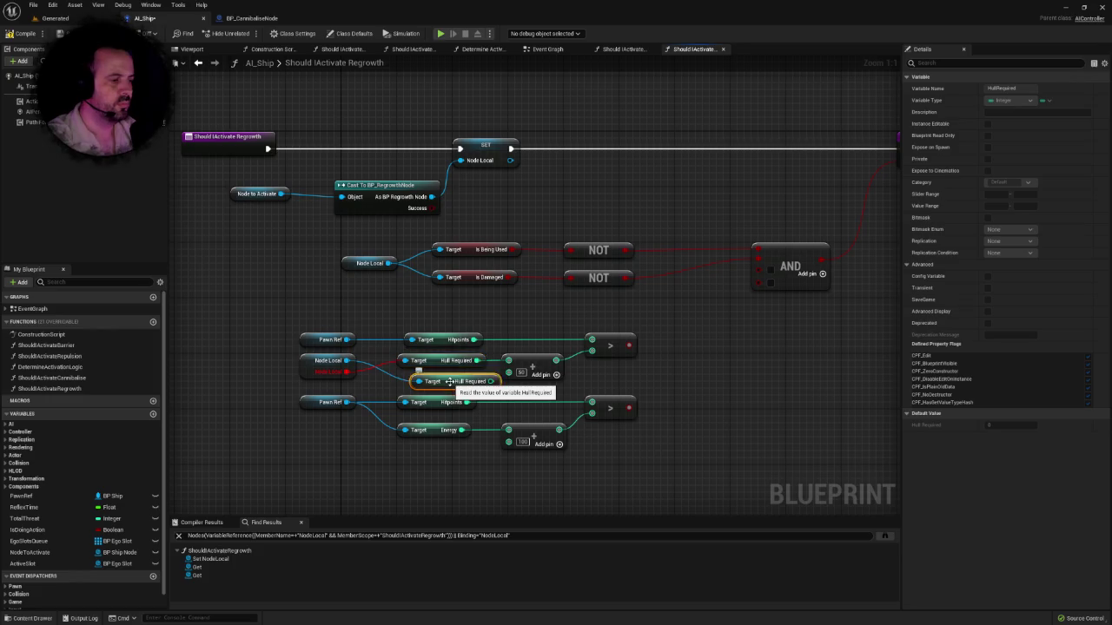
key(Delete)
click(435, 360)
key(Delete)
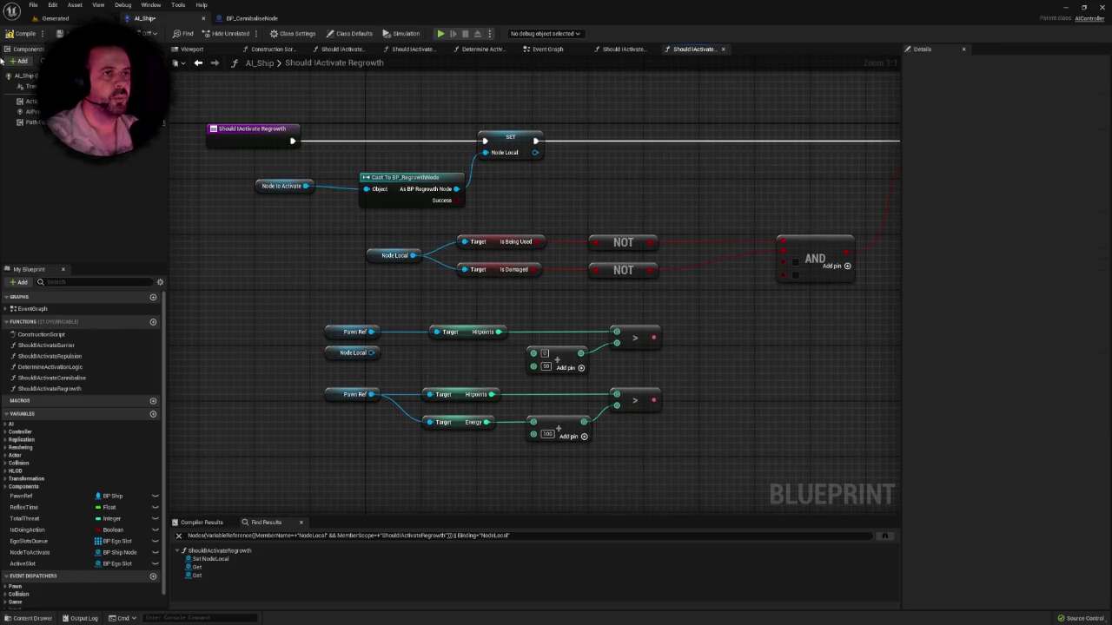
click(73, 17)
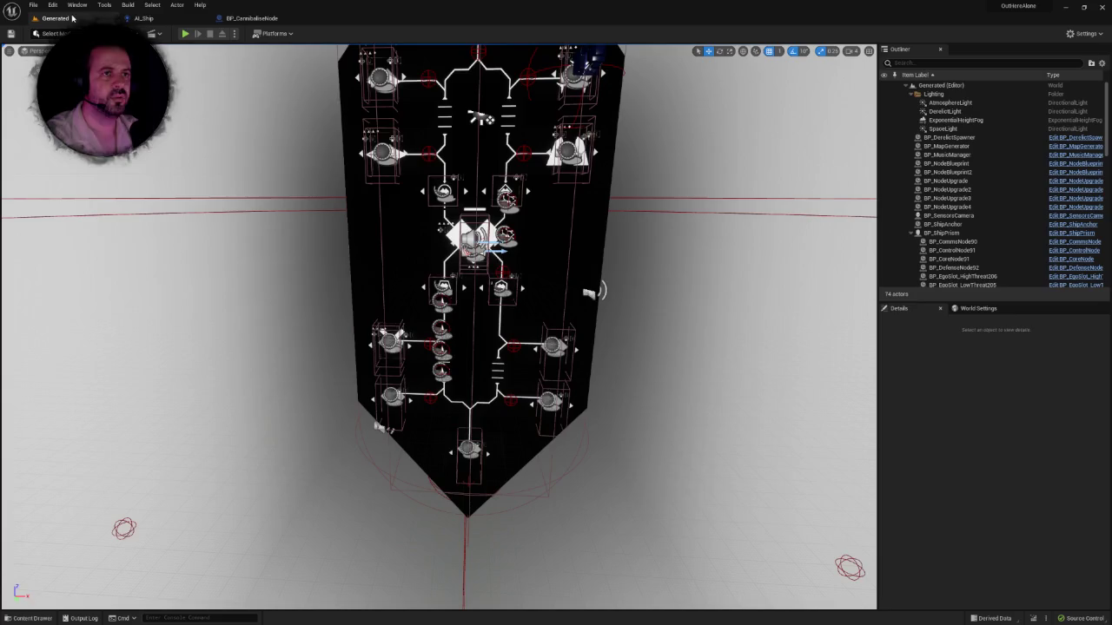
Step: Open BP_RegrowthNode from the content drawer and remove its HullRequired variable
key(ctrl+space)
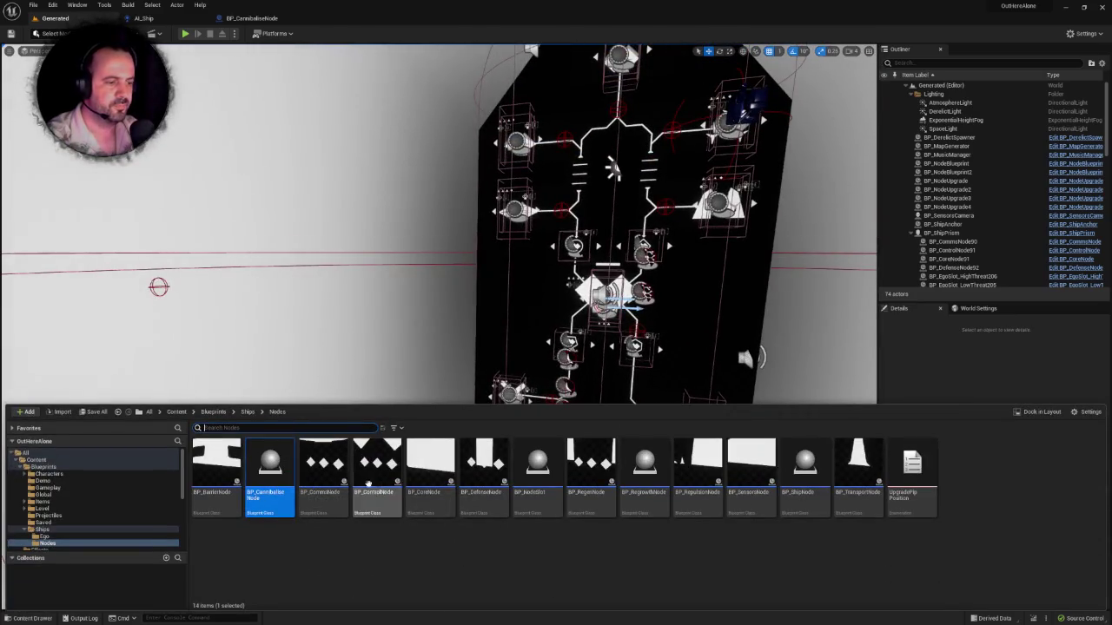
click(636, 467)
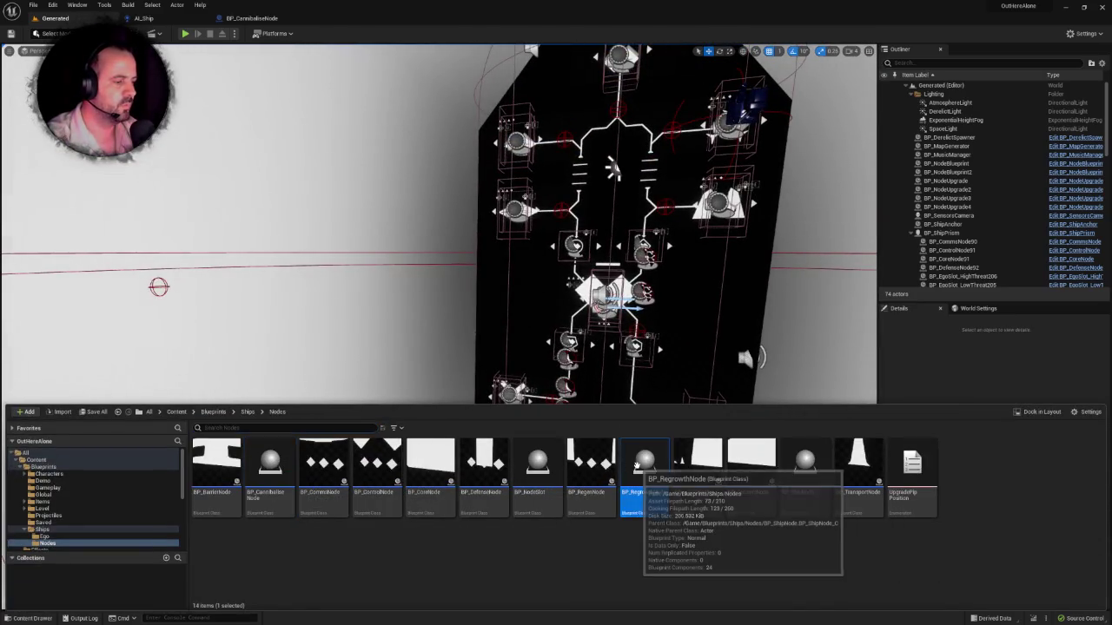
double_click(636, 467)
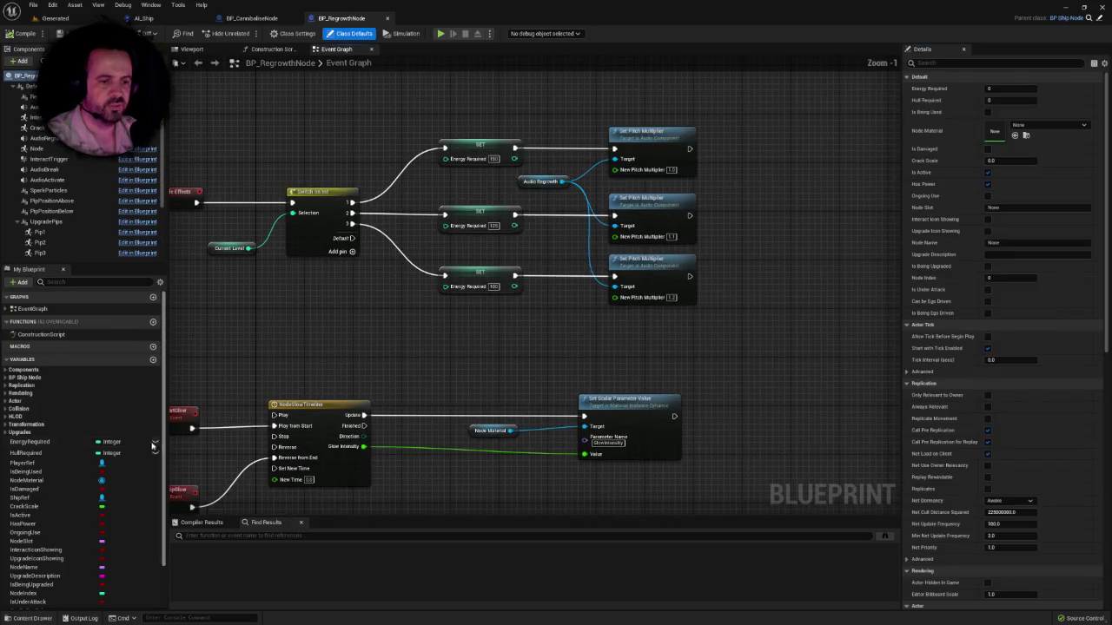
click(29, 452)
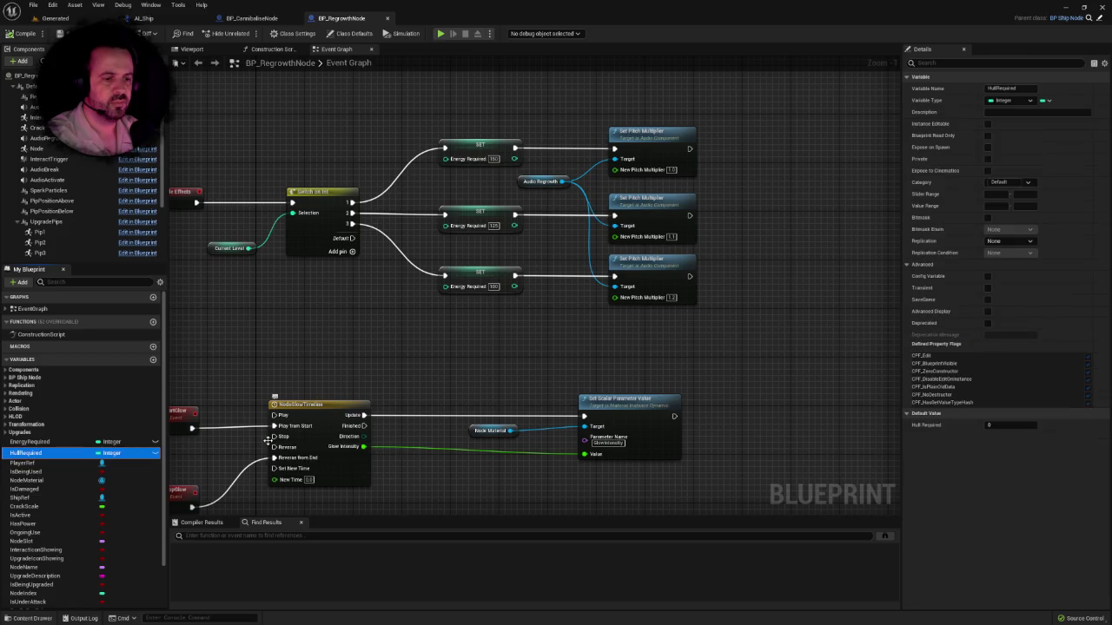
click(268, 440)
drag(477, 373, 393, 379)
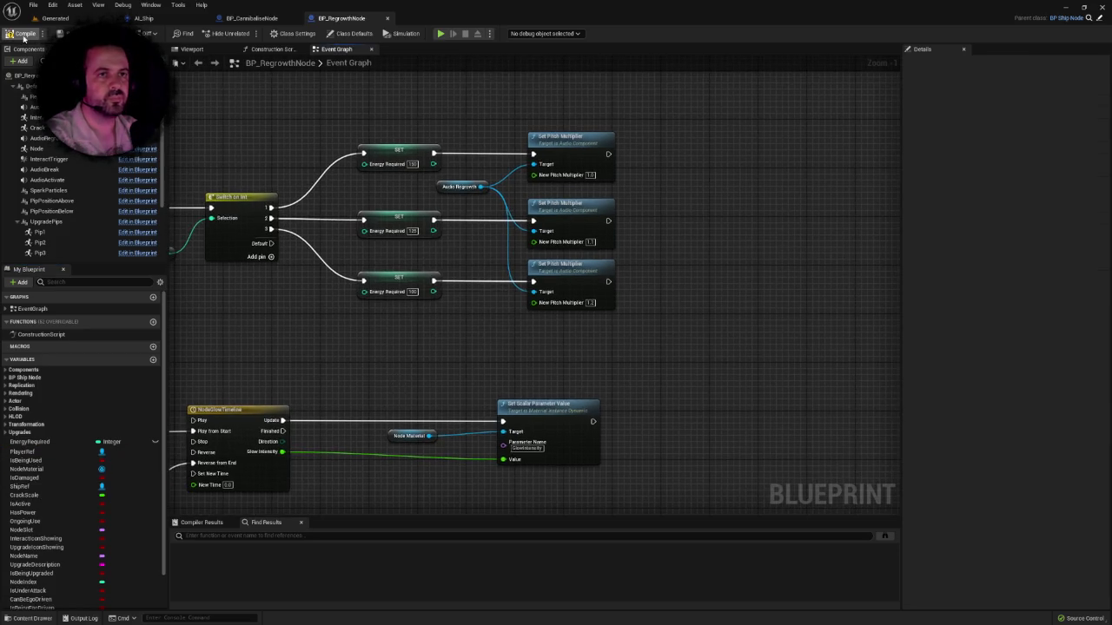
drag(333, 232, 445, 213)
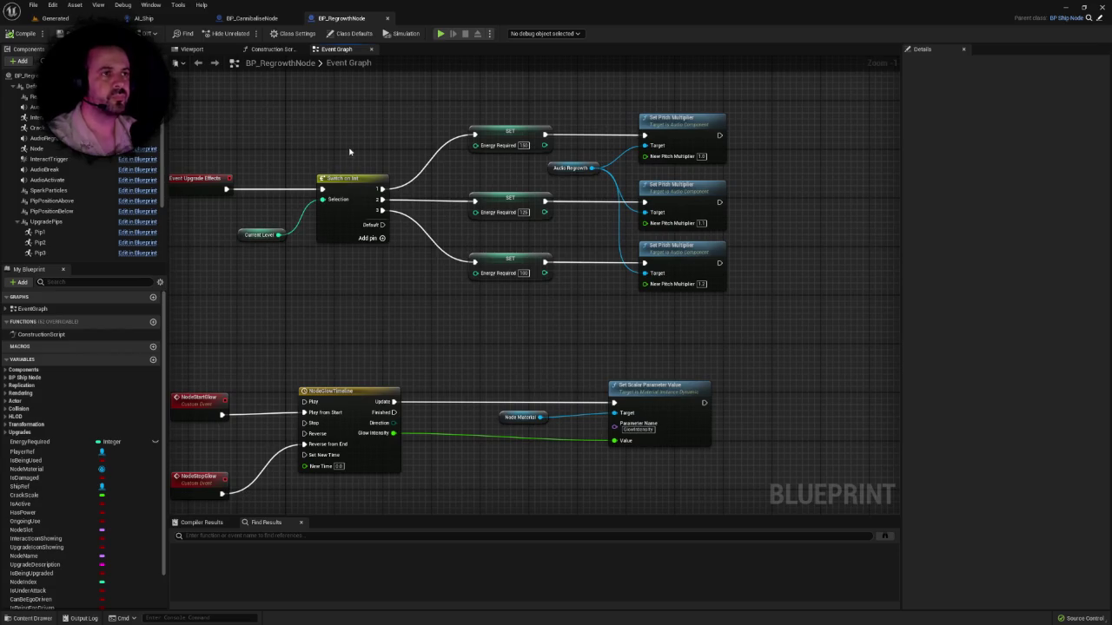
Step: Compare with BP_CannibaliseNode, move the BP_RegrowthNode tab ahead of it, and return to AI_Ship
click(254, 22)
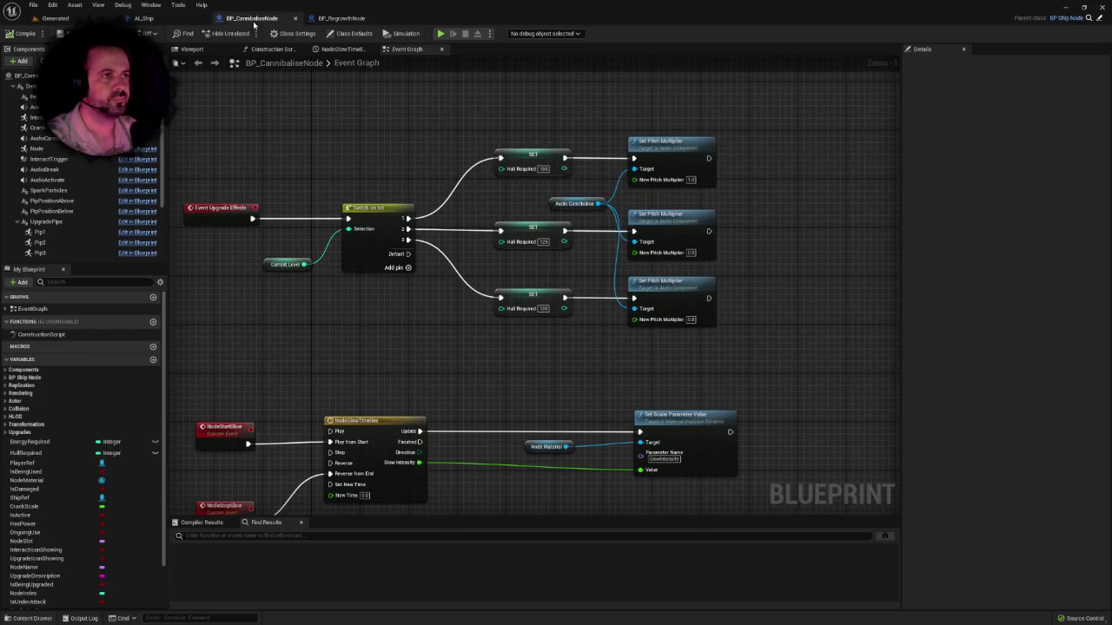
drag(337, 239, 382, 196)
click(143, 17)
click(341, 18)
click(237, 18)
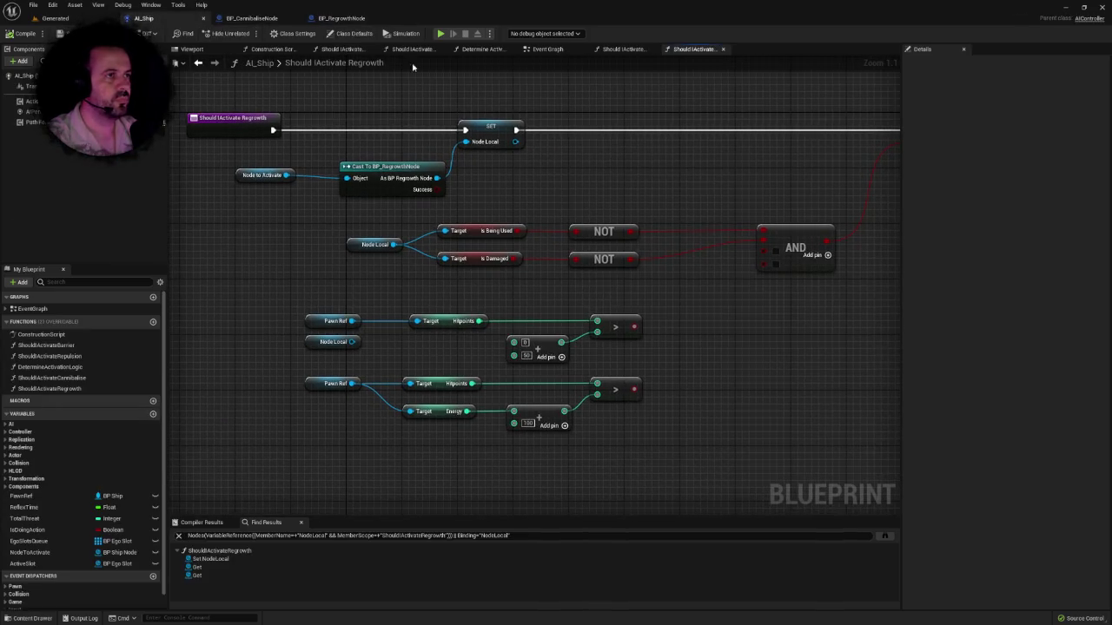
click(320, 18)
drag(319, 17, 253, 18)
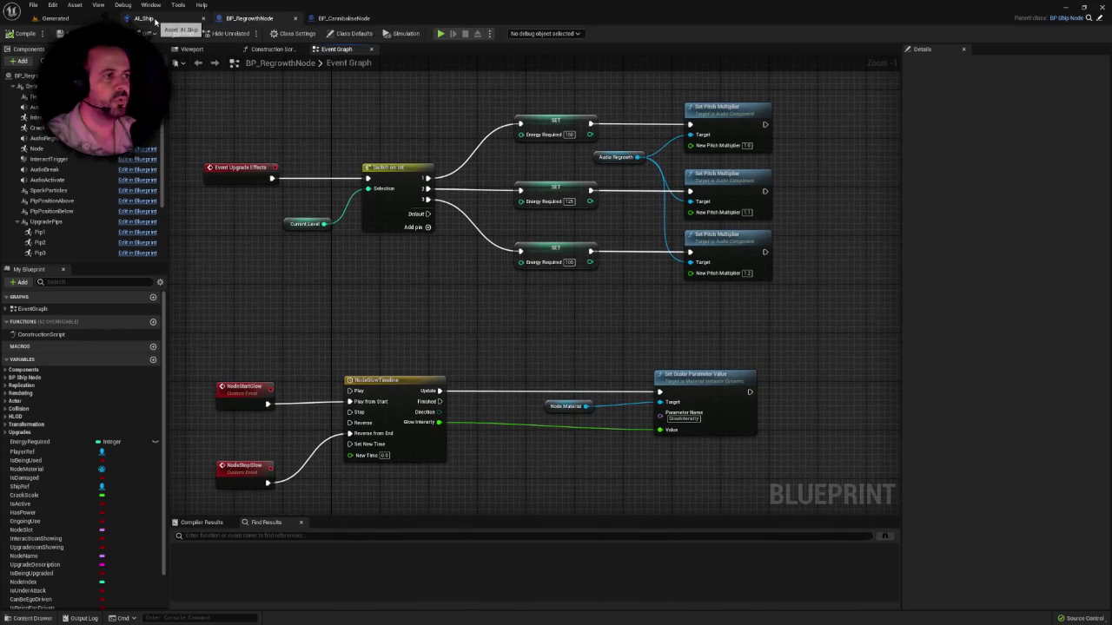
click(149, 18)
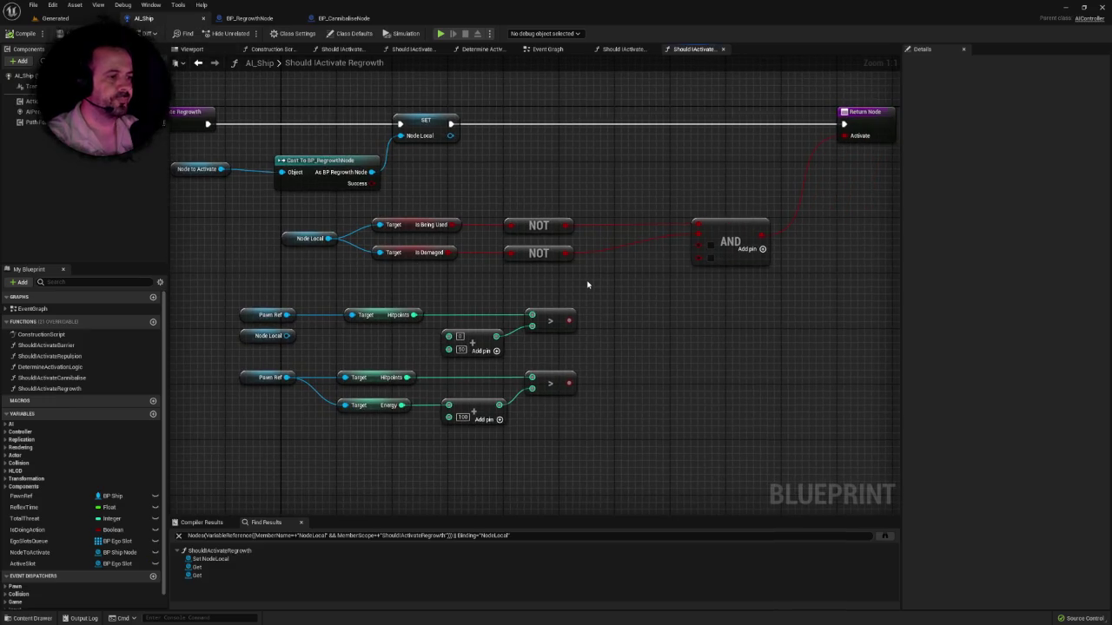
right_click(354, 335)
click(335, 328)
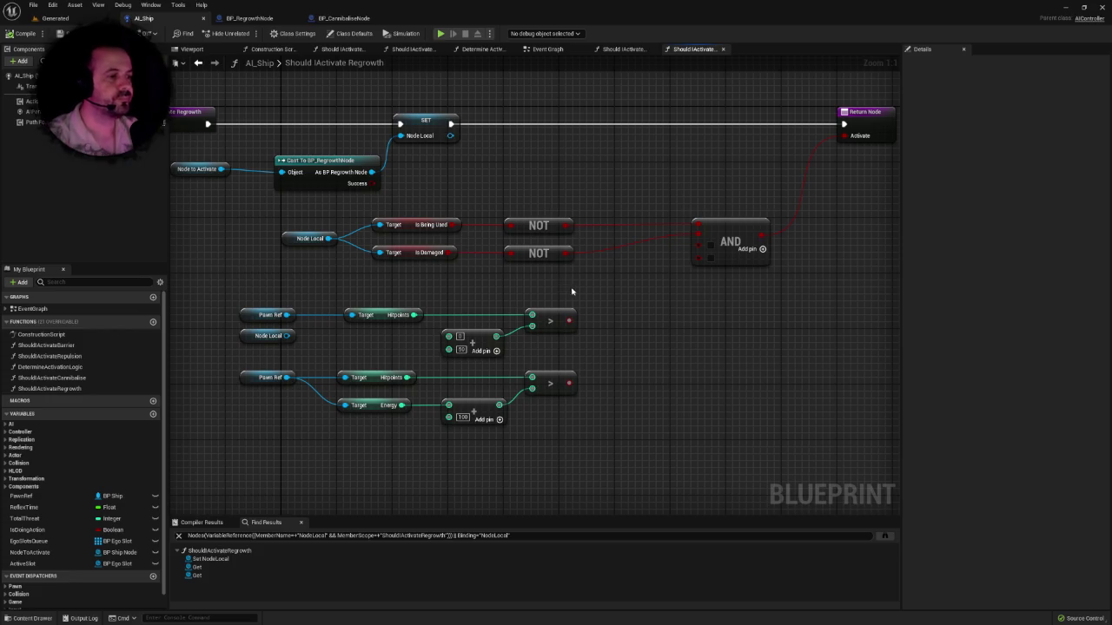
right_click(526, 281)
click(520, 284)
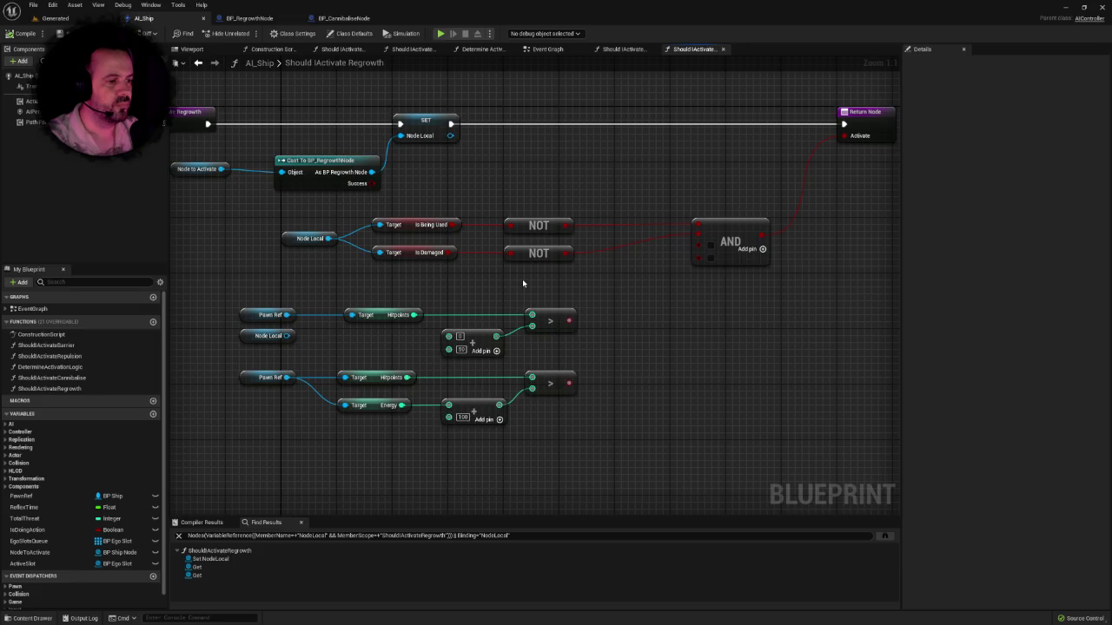
drag(523, 283, 629, 258)
click(489, 287)
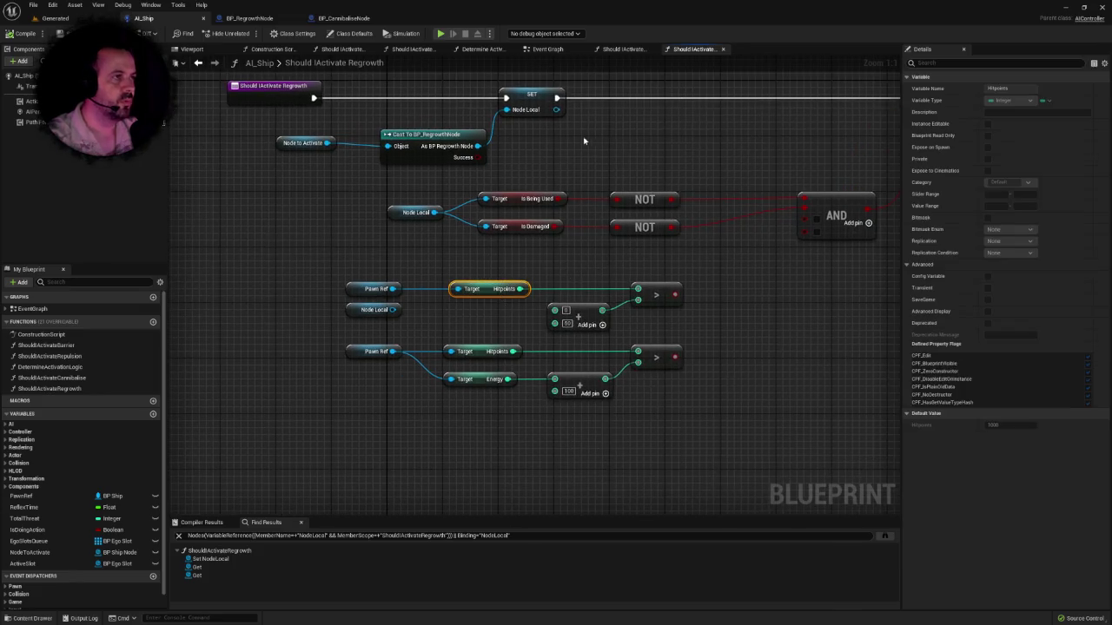
drag(650, 275, 531, 288)
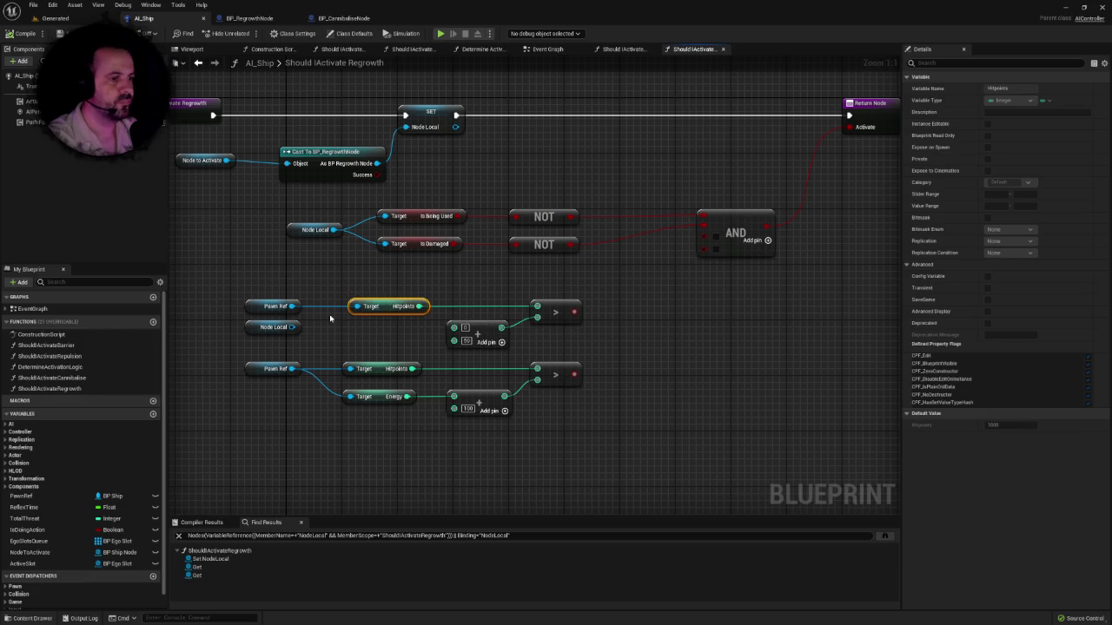
key(Delete)
Step: Add a Get Energy node wired from Pawn Ref, undoing an accidental Set Energy node
drag(294, 306, 363, 311)
click(626, 49)
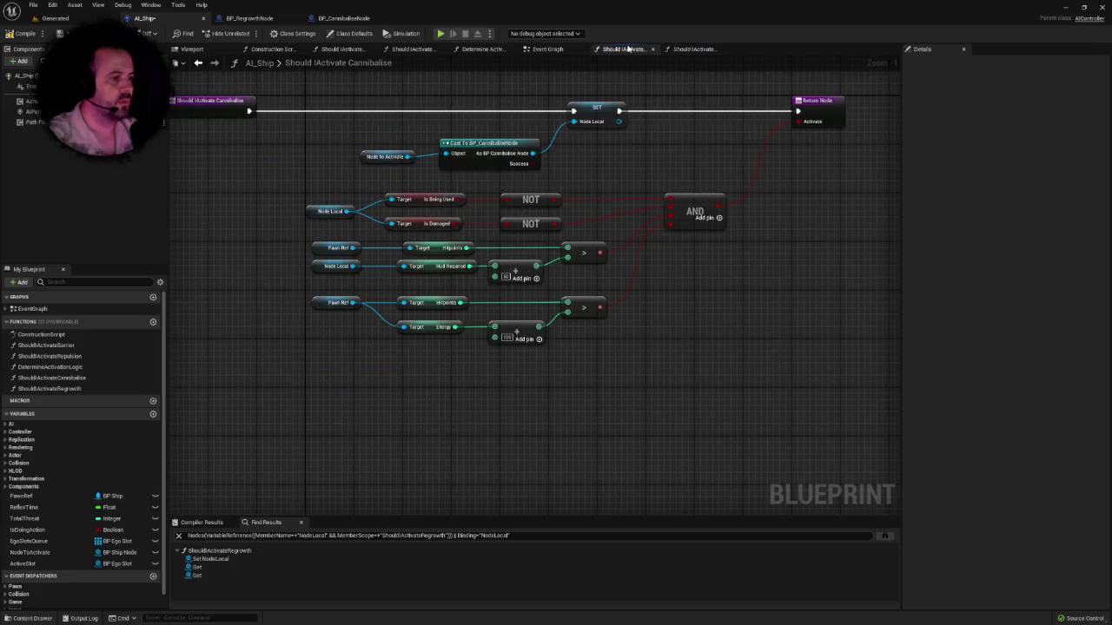
click(694, 49)
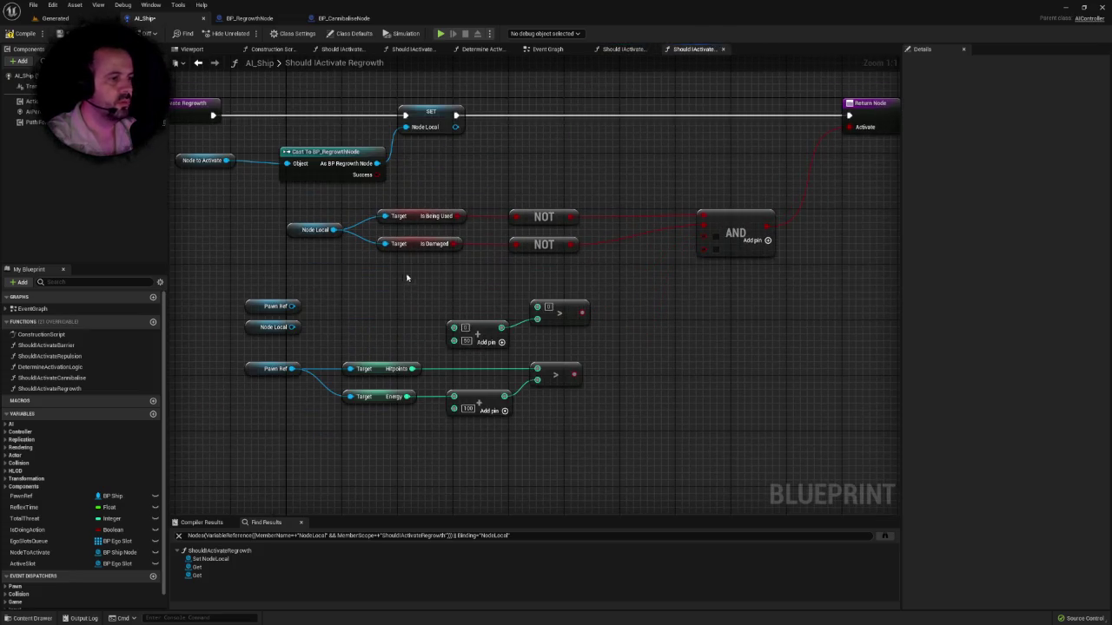
drag(300, 304, 361, 305)
text(ener)
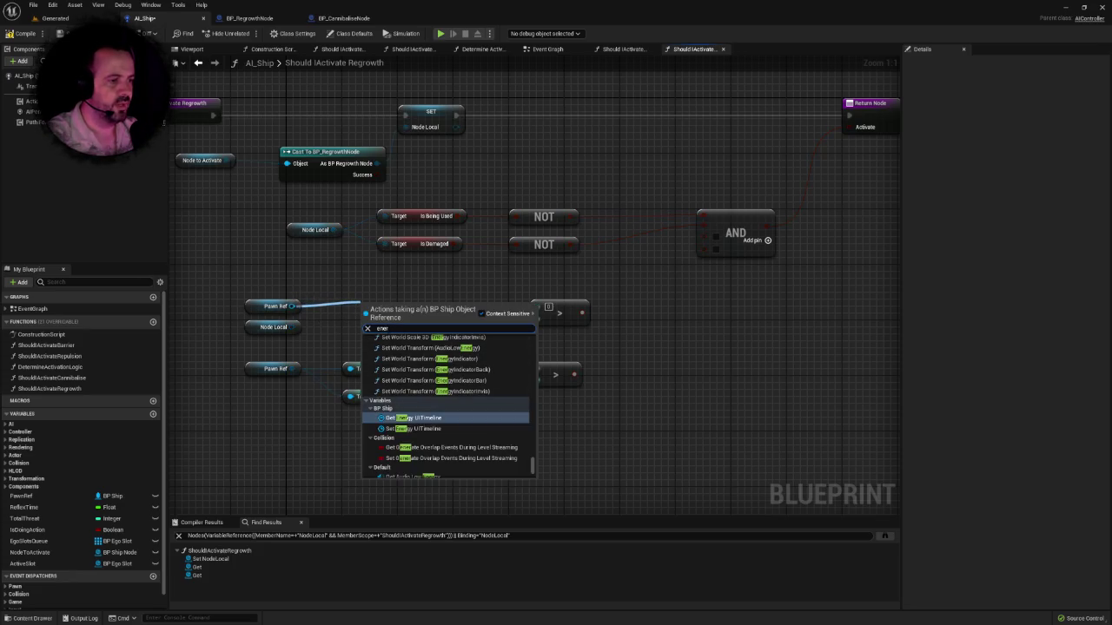
text(gy)
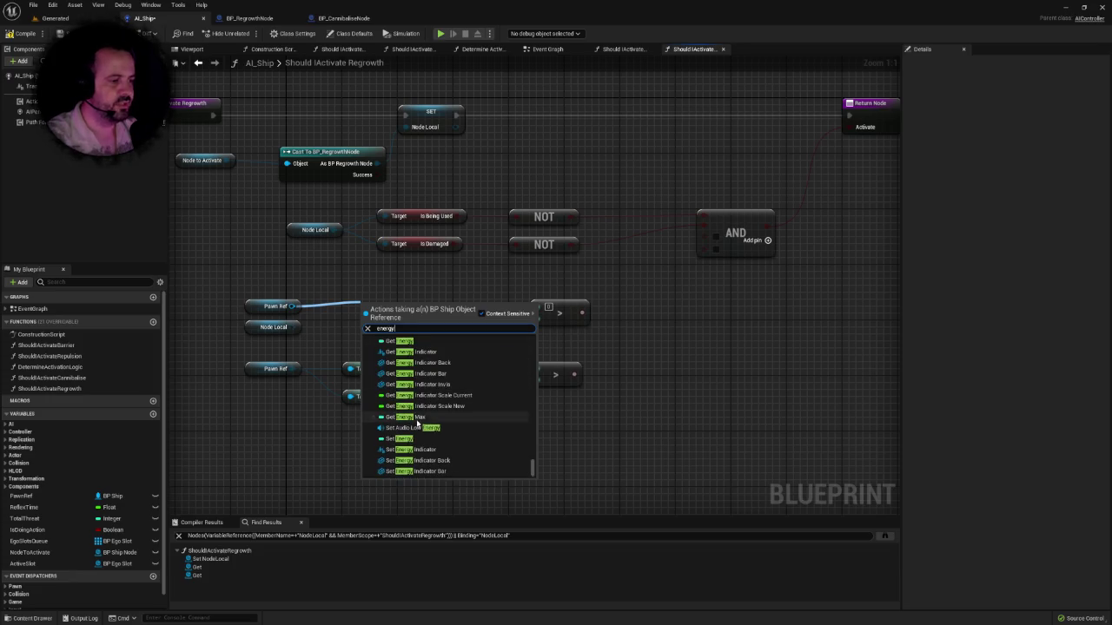
click(411, 440)
key(ctrl+z)
key(ctrl+y)
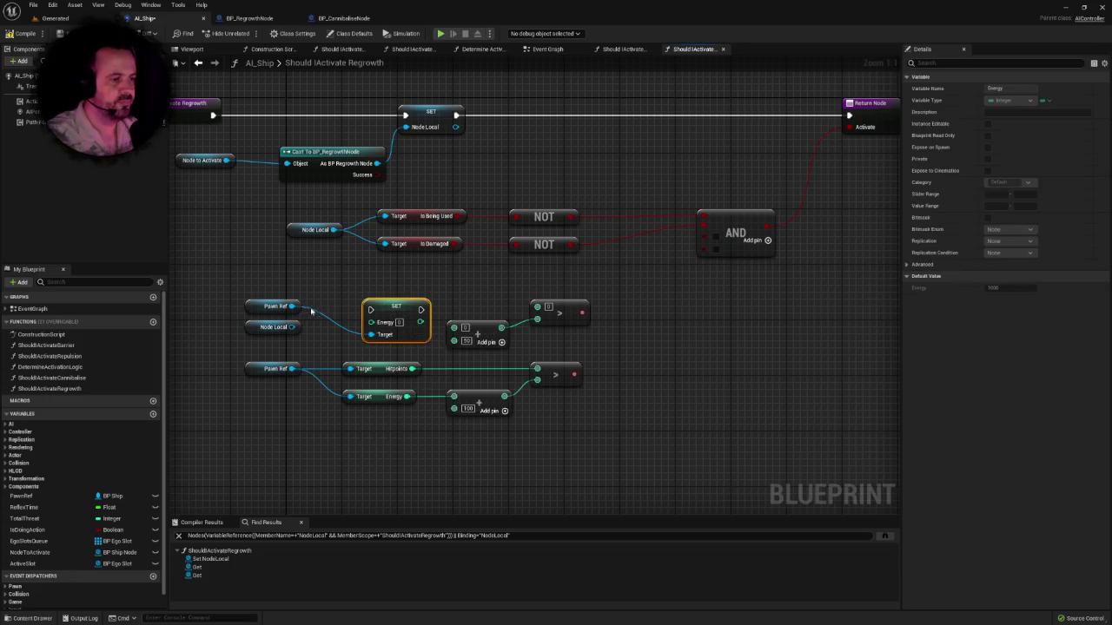
key(ctrl+z)
drag(294, 306, 537, 307)
text(getener)
click(378, 377)
Step: Add an Energy Required getter from Node Local and line it up
drag(293, 327, 346, 334)
text(ener)
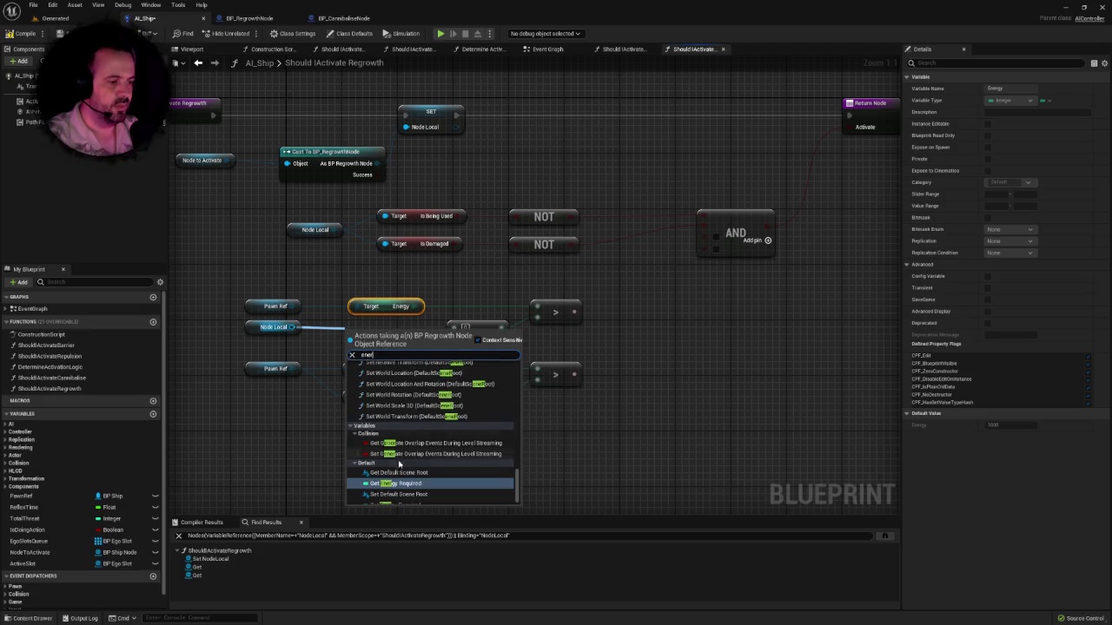
click(398, 483)
drag(386, 334, 380, 327)
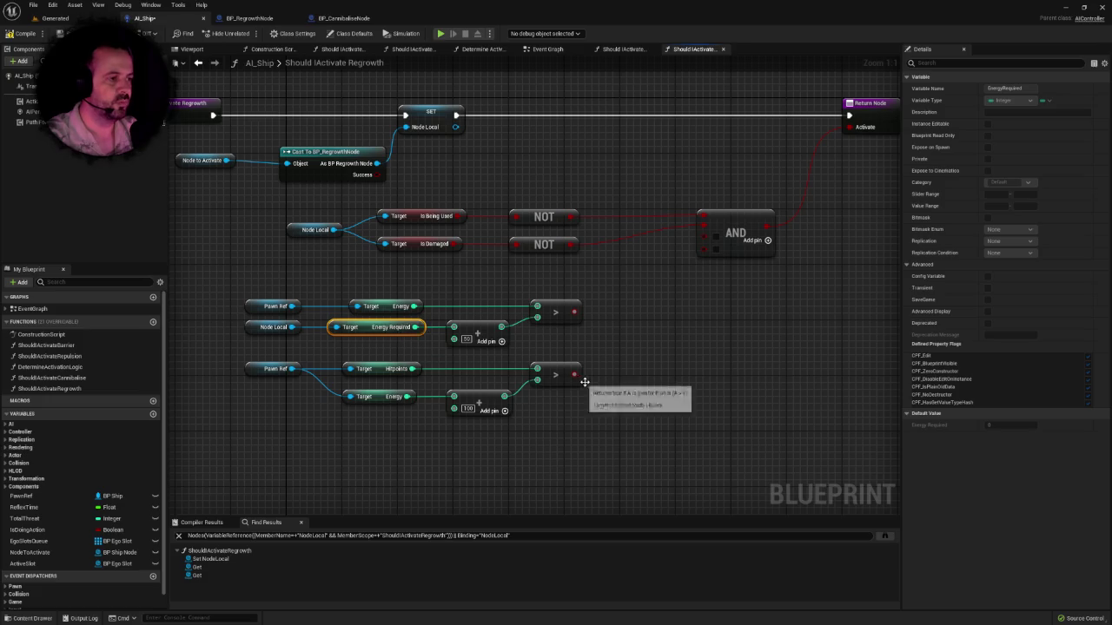
click(647, 395)
drag(652, 381, 662, 348)
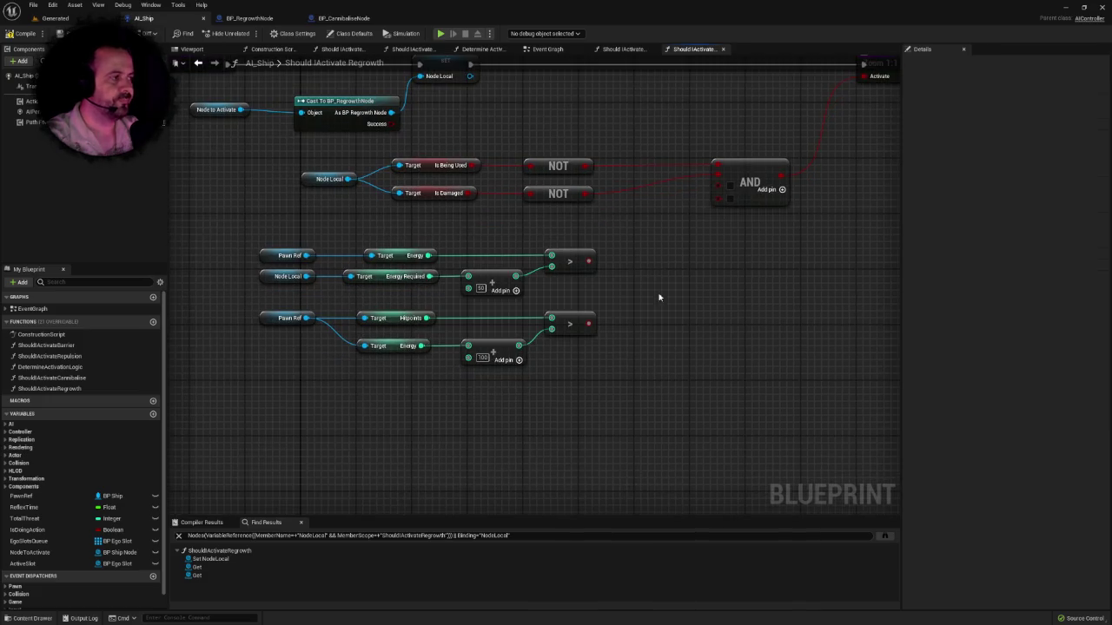
Step: Feed the Energy Required comparison into the AND and move both comparison groups upward
drag(588, 260, 718, 194)
drag(250, 249, 590, 300)
drag(576, 263, 577, 228)
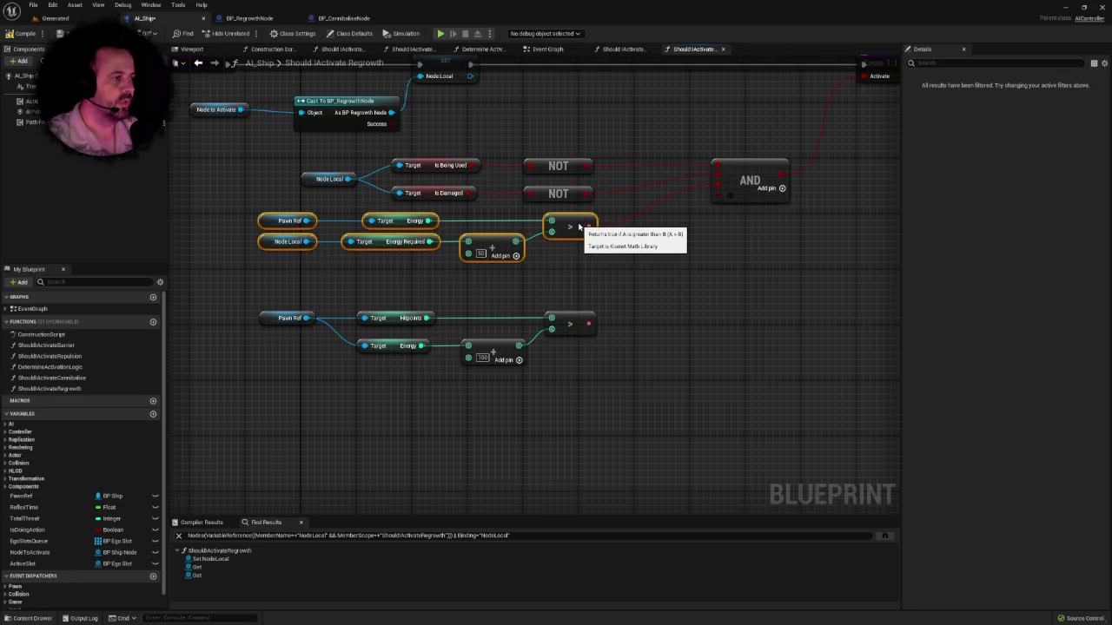
click(664, 274)
drag(665, 274, 549, 287)
drag(193, 300, 496, 395)
drag(489, 326, 483, 298)
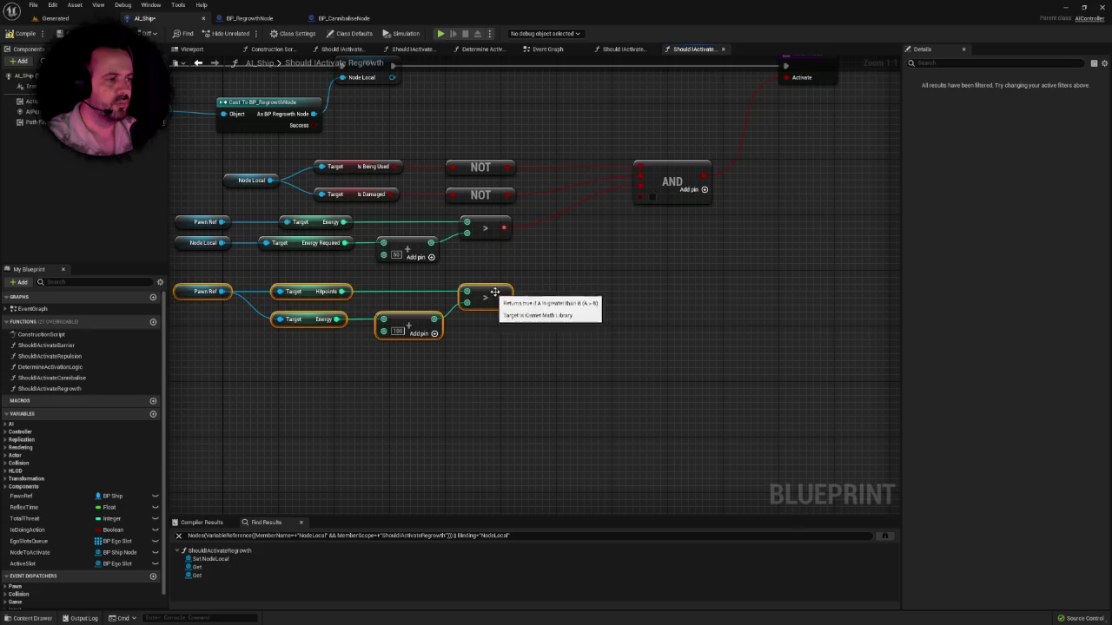
drag(608, 272, 723, 280)
right_click(723, 279)
click(694, 289)
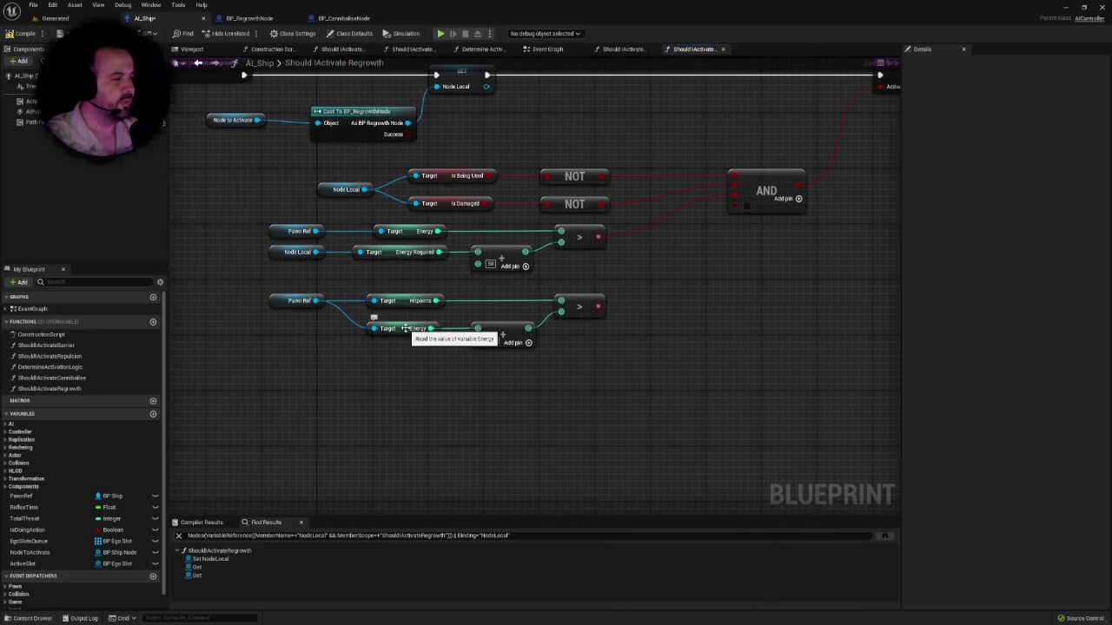
Step: Wire Energy into the Hitpoints comparison, set its value to 100, and feed it into the AND
mouse_move(402, 301)
mouse_down()
mouse_move(404, 350)
mouse_move(404, 302)
mouse_move(560, 301)
mouse_up()
drag(404, 355, 403, 335)
click(491, 340)
text(100)
mouse_move(597, 306)
mouse_down()
mouse_move(747, 265)
mouse_move(738, 205)
mouse_up()
scroll(695, 354, down, 2)
click(678, 363)
scroll(658, 371, down, 1)
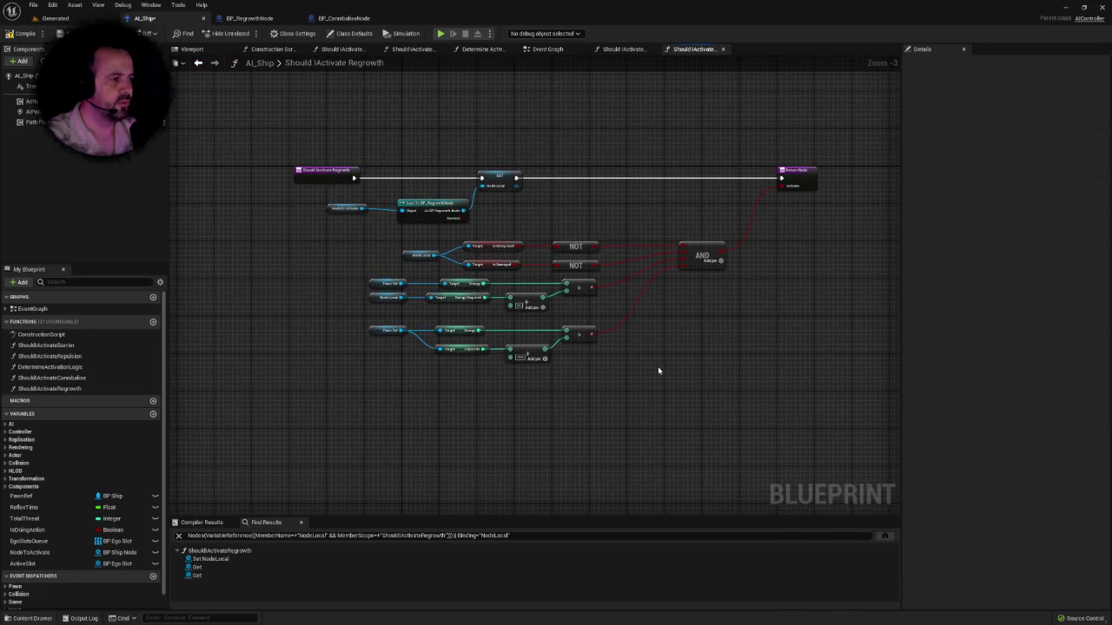
Step: Zoom out to review the Energy and Hitpoints comparisons, then switch to AI_Ship's Event Graph
drag(352, 339, 266, 328)
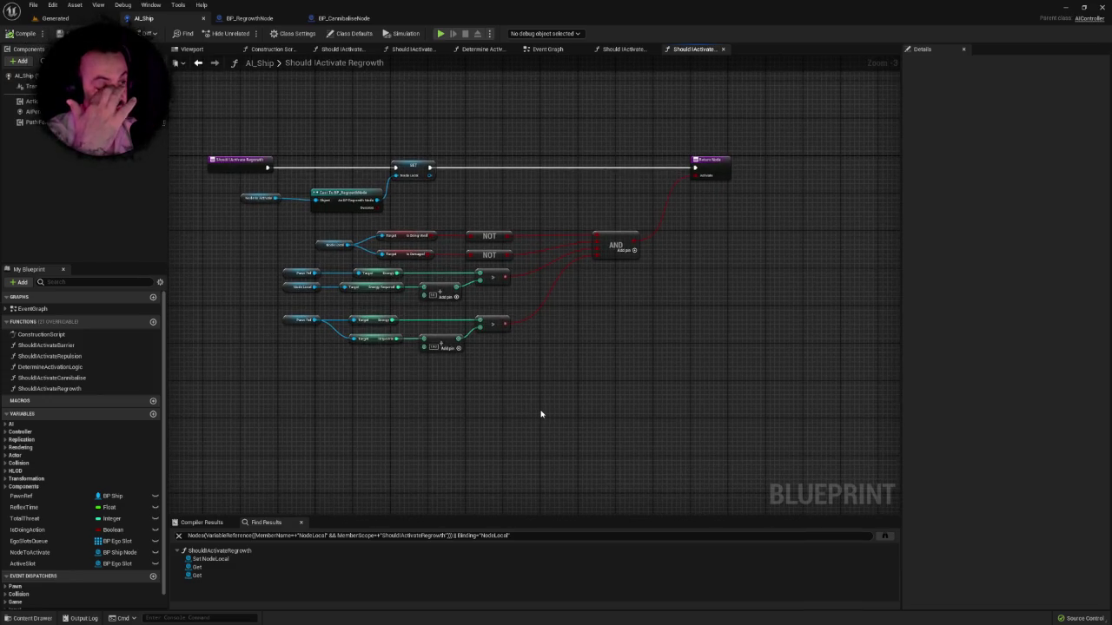
scroll(565, 402, up, 2)
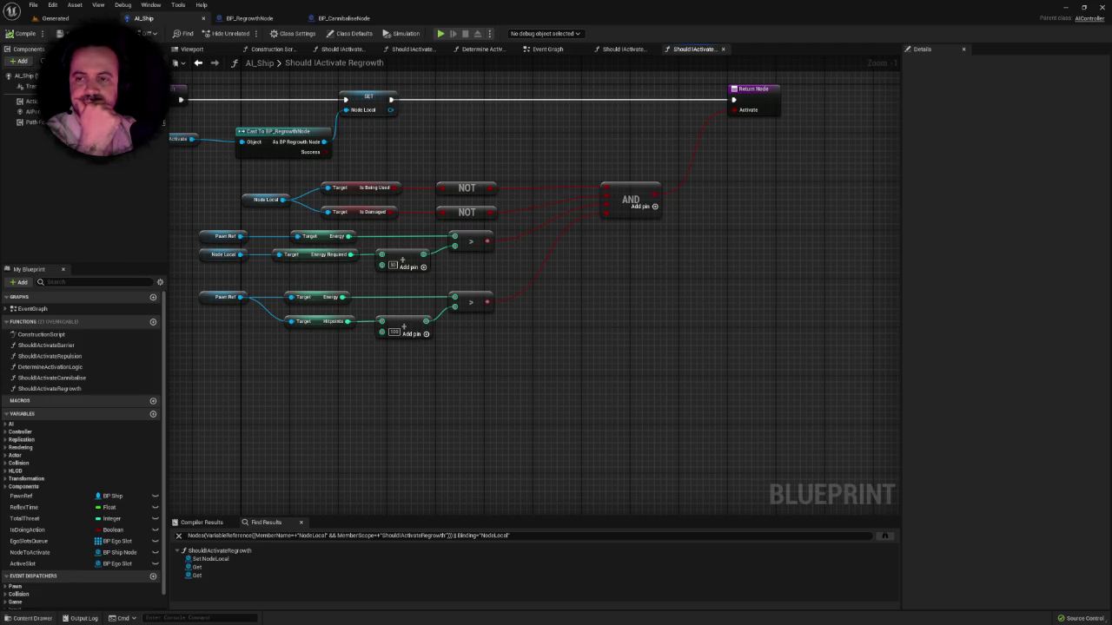
scroll(608, 190, down, 2)
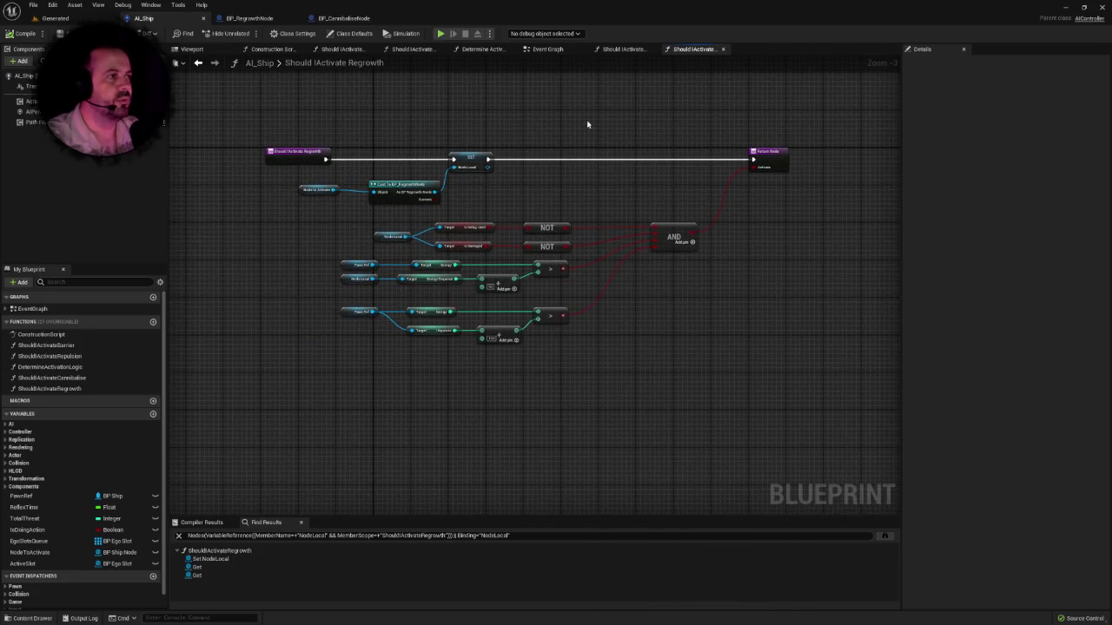
mouse_move(287, 125)
mouse_down()
mouse_move(348, 195)
mouse_move(755, 348)
mouse_up()
click(774, 350)
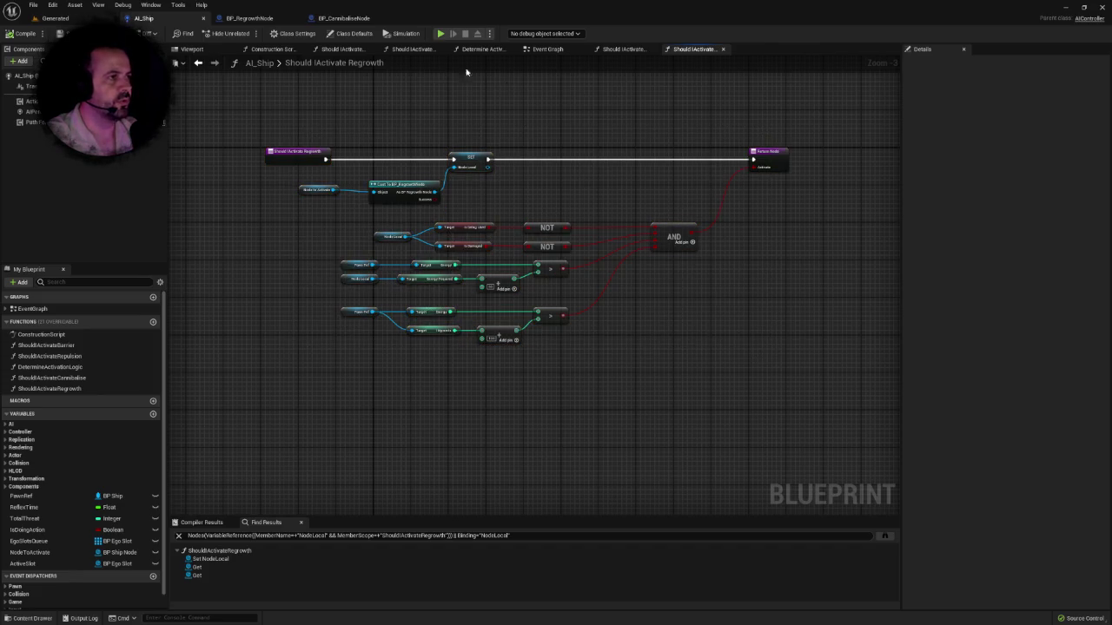
click(540, 50)
mouse_move(645, 238)
mouse_down()
mouse_move(643, 174)
mouse_move(700, 273)
mouse_up()
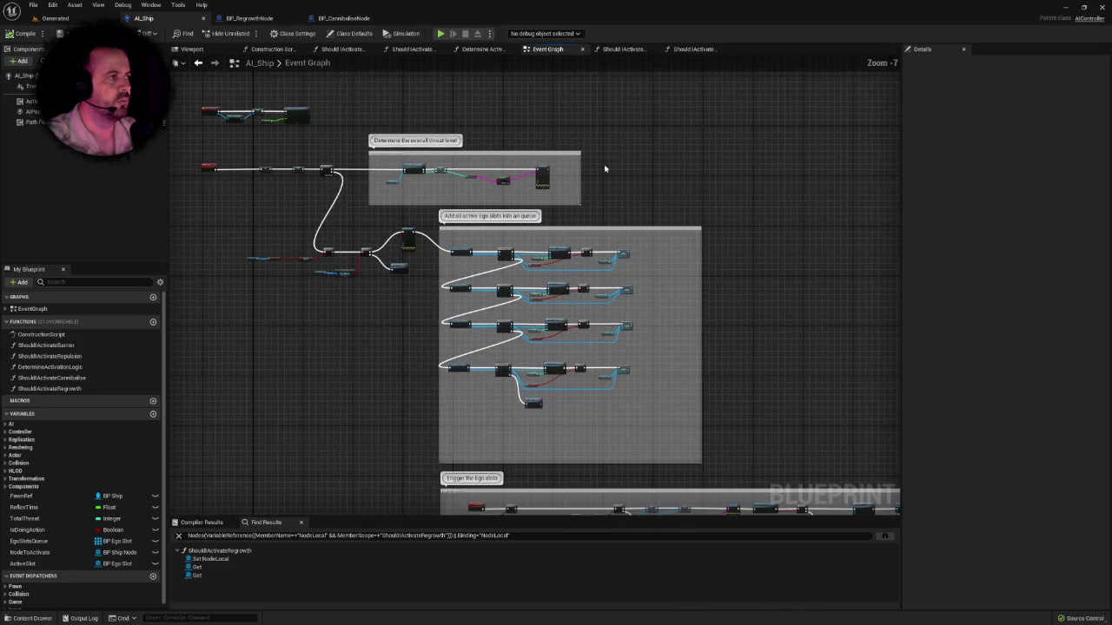
Step: Check Determine Activation Logic, center the ship in the Generated level, and start Play in Editor (Alt+P)
click(484, 49)
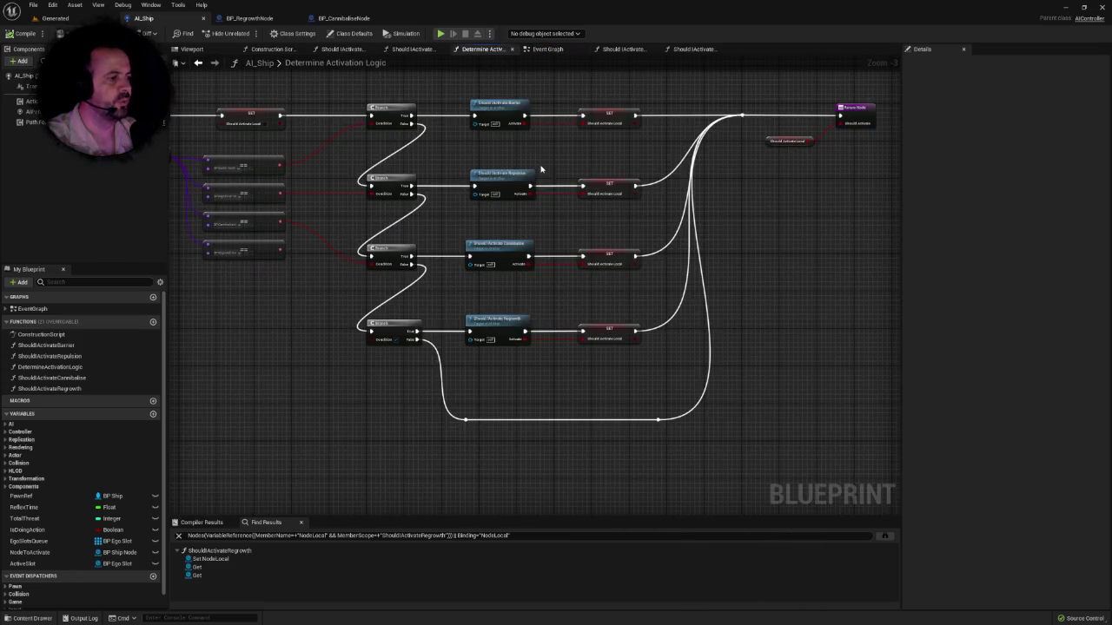
drag(540, 170, 509, 197)
click(54, 17)
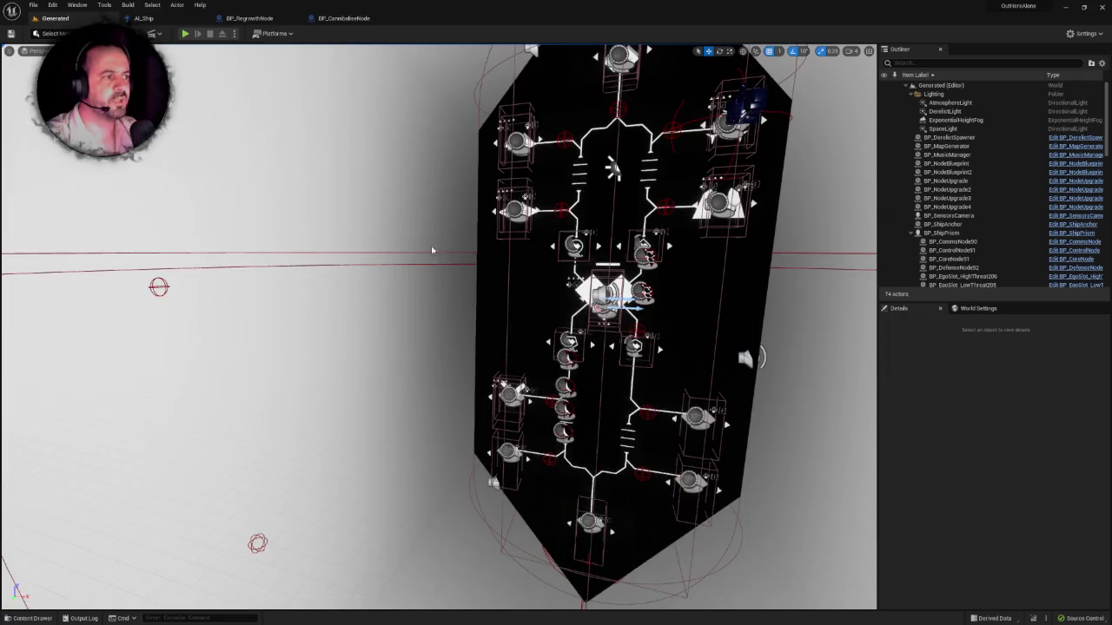
scroll(397, 258, up, 10)
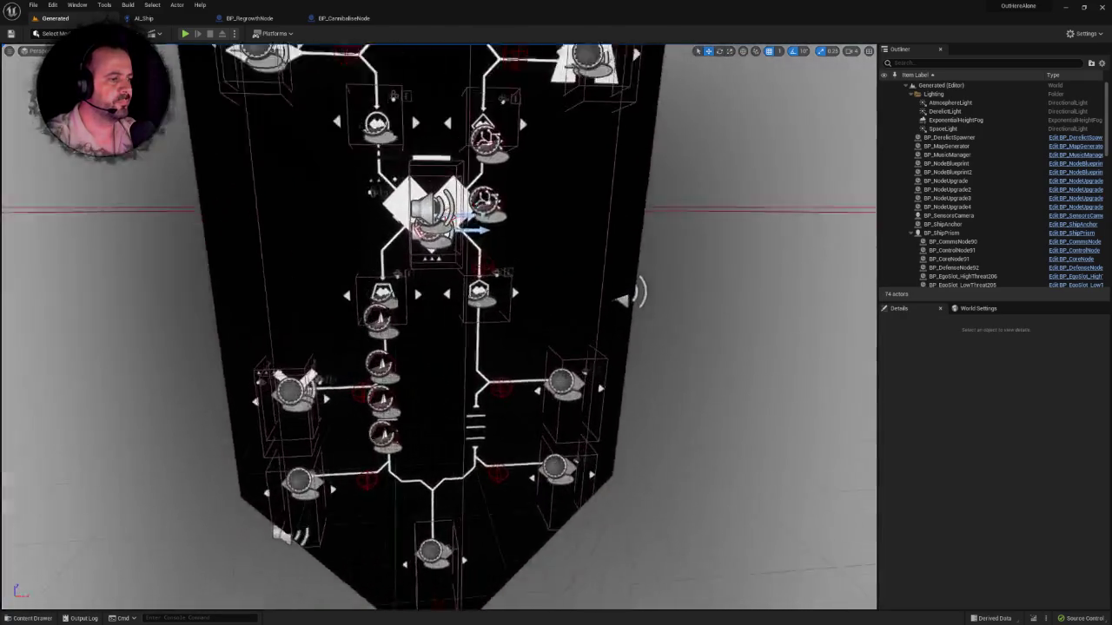
scroll(397, 258, down, 5)
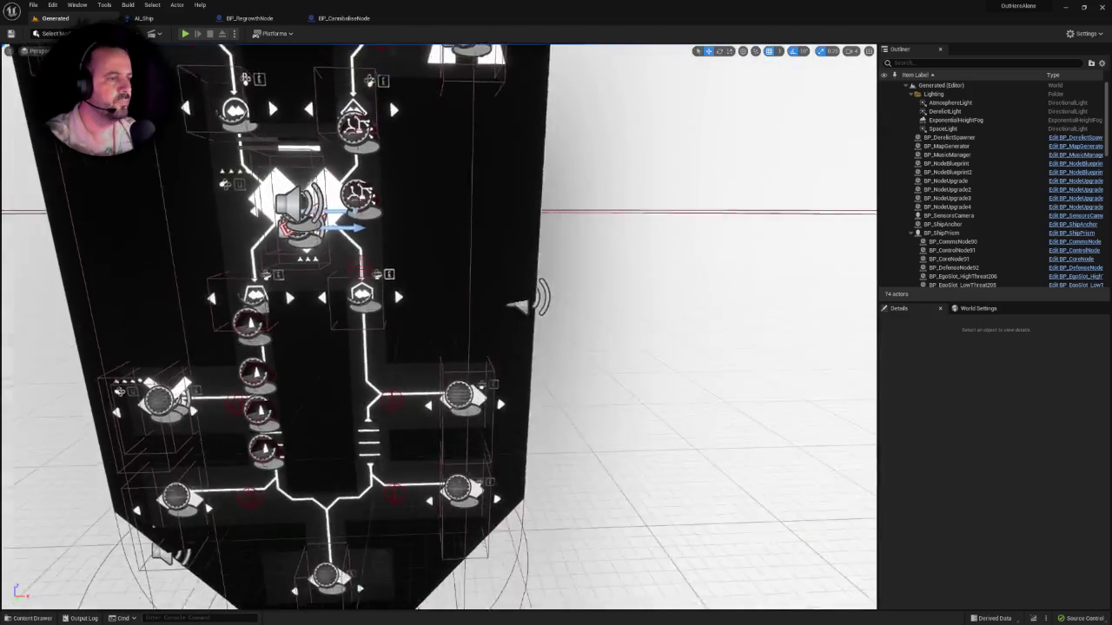
drag(435, 347, 364, 347)
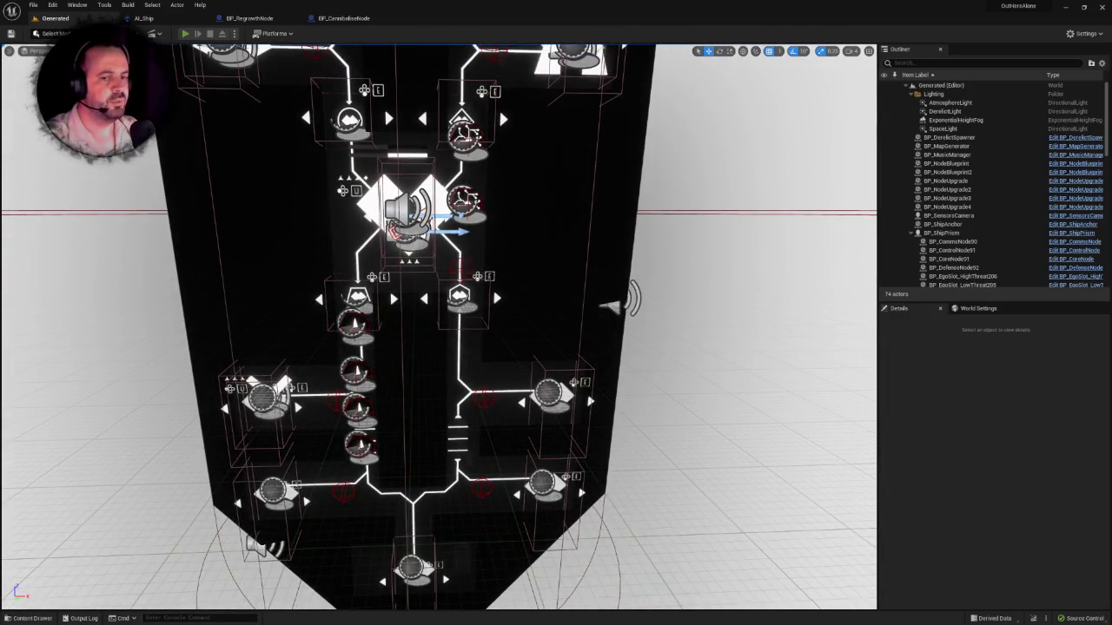
key(alt+p)
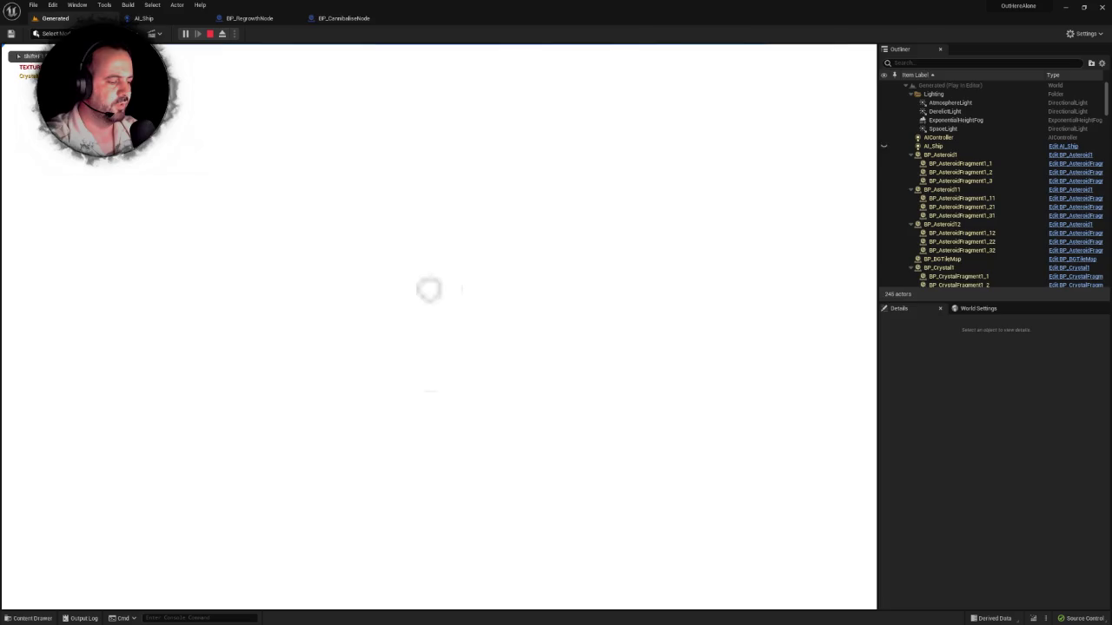
Step: Run the play test full-screen with F11, stop it with Esc, and restore the editor layout
key(F11)
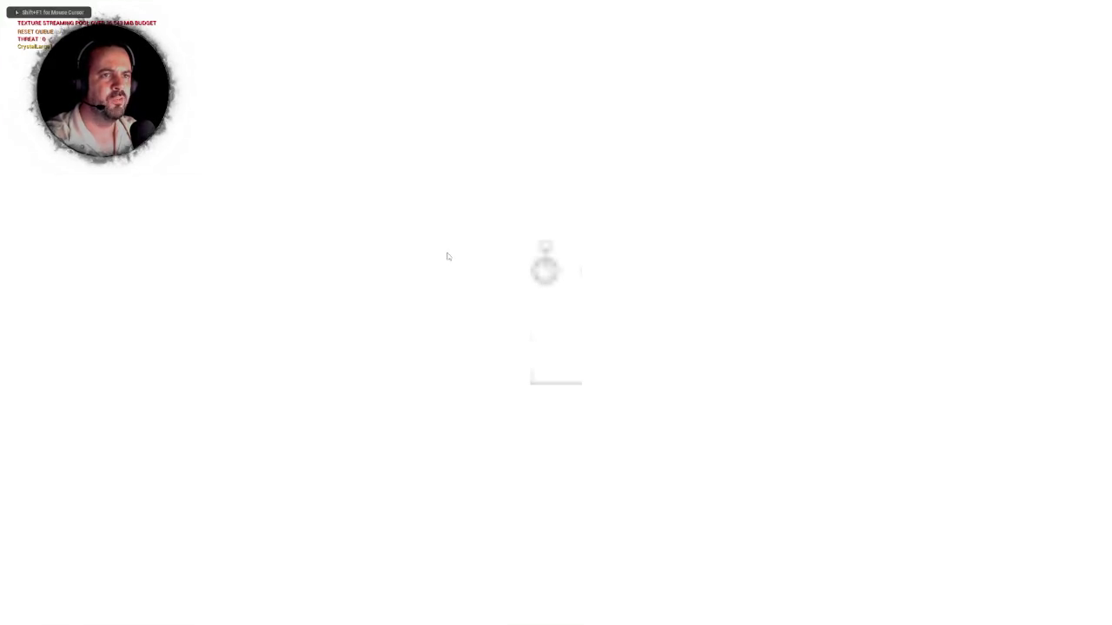
key(Escape)
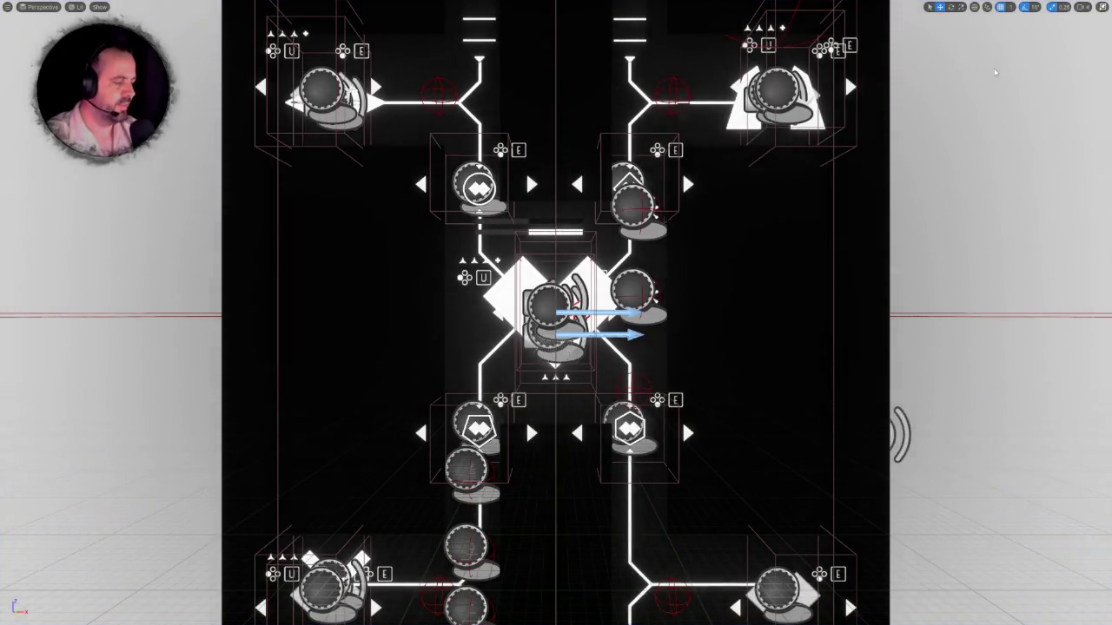
key(F11)
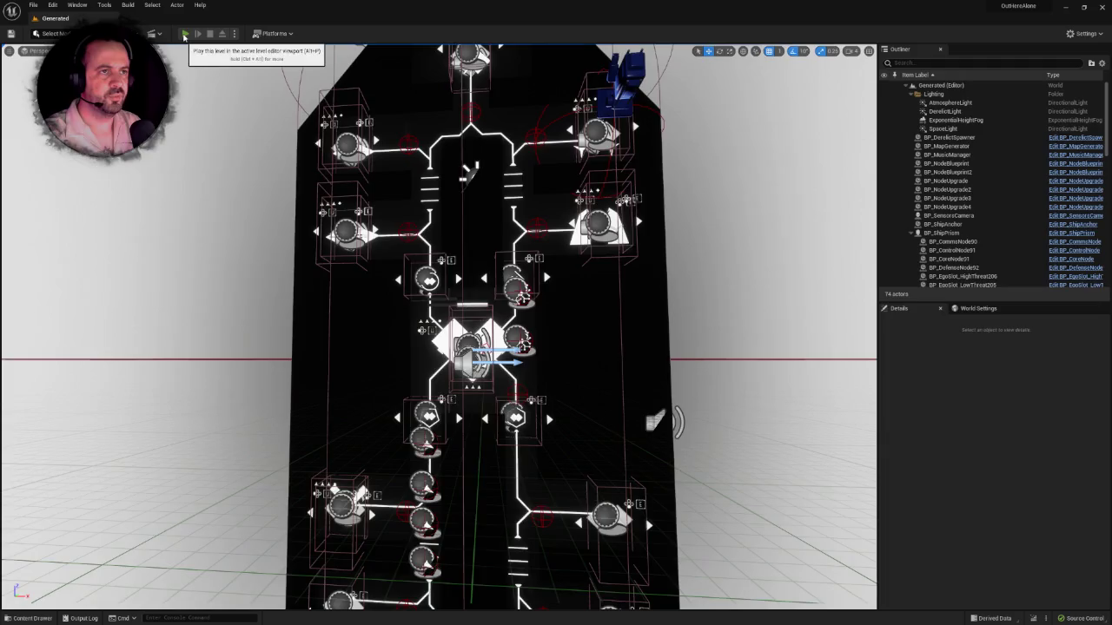
Step: Start a full-screen Play in Editor session, dismiss the tutorial message, then restart it
click(184, 35)
key(F11)
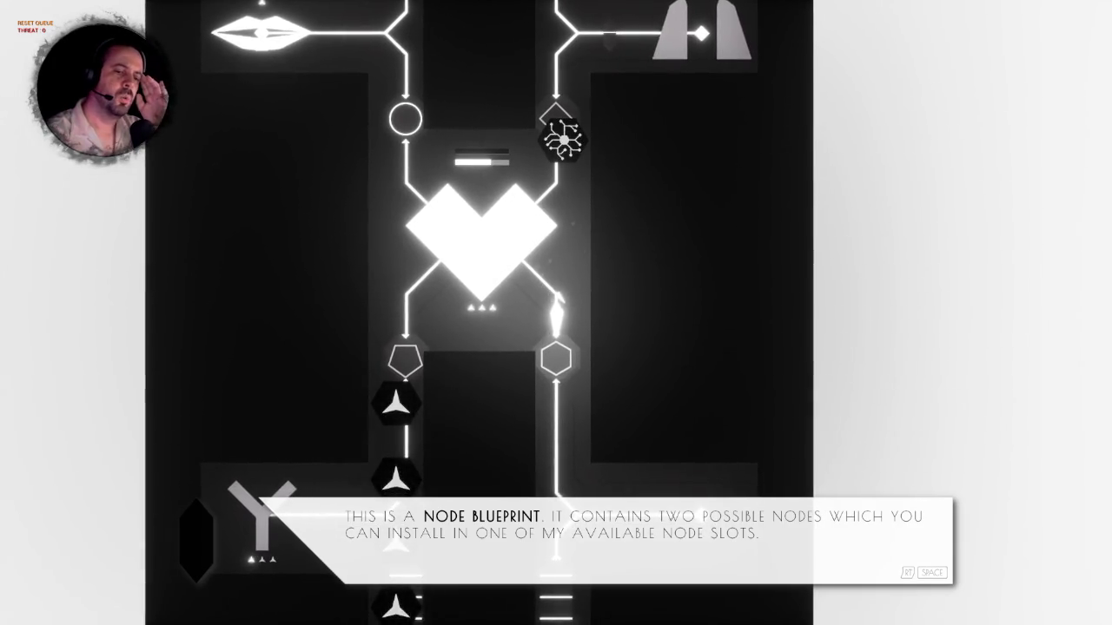
key(space)
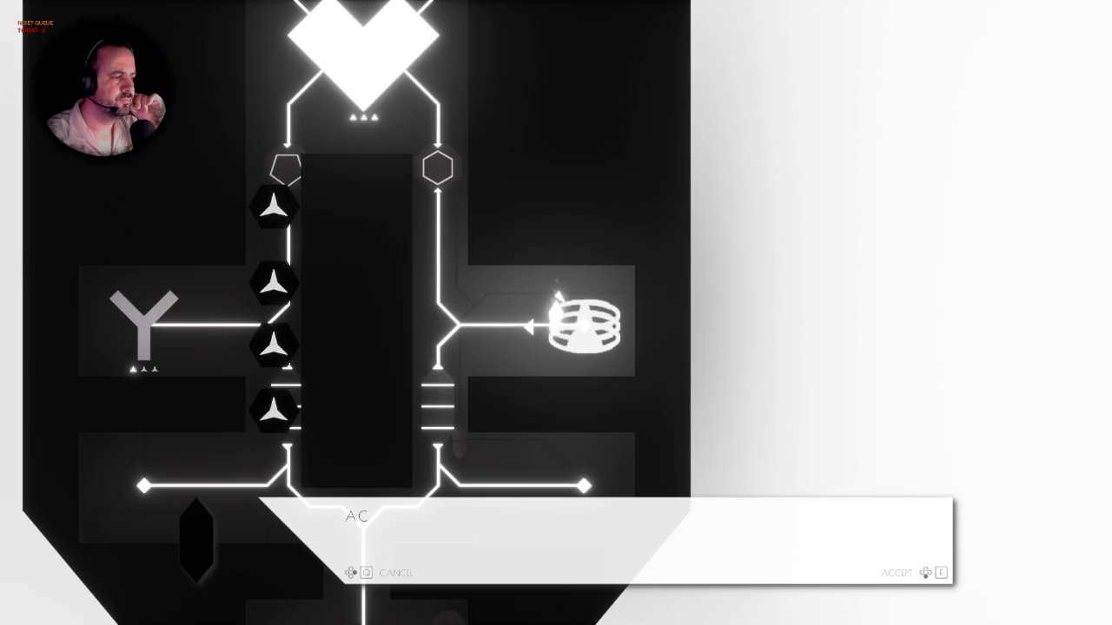
key(Escape)
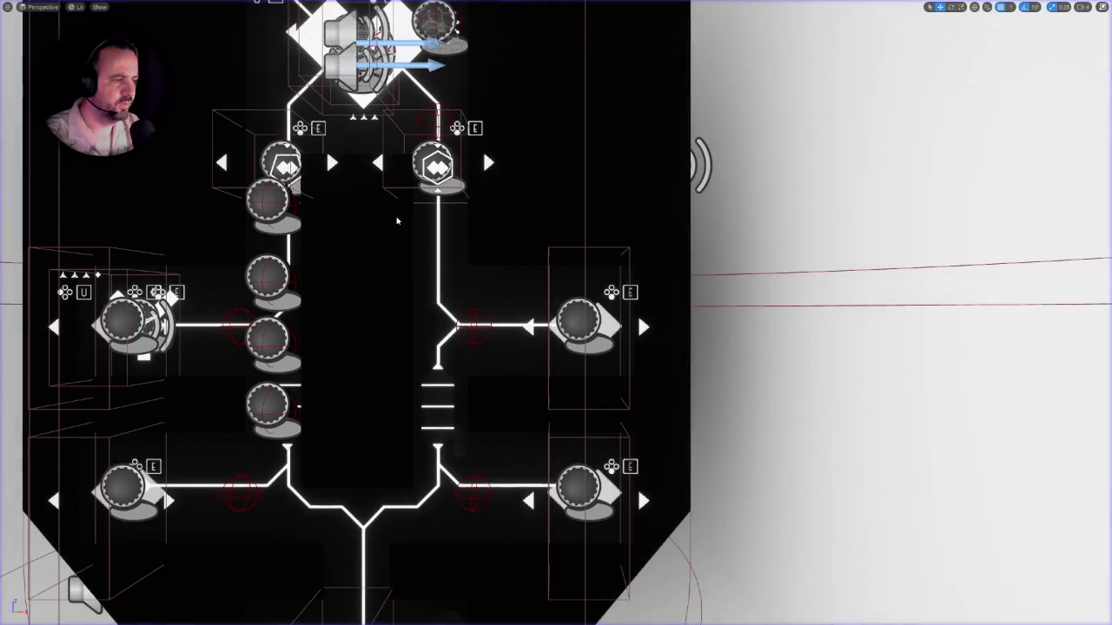
key(alt+p)
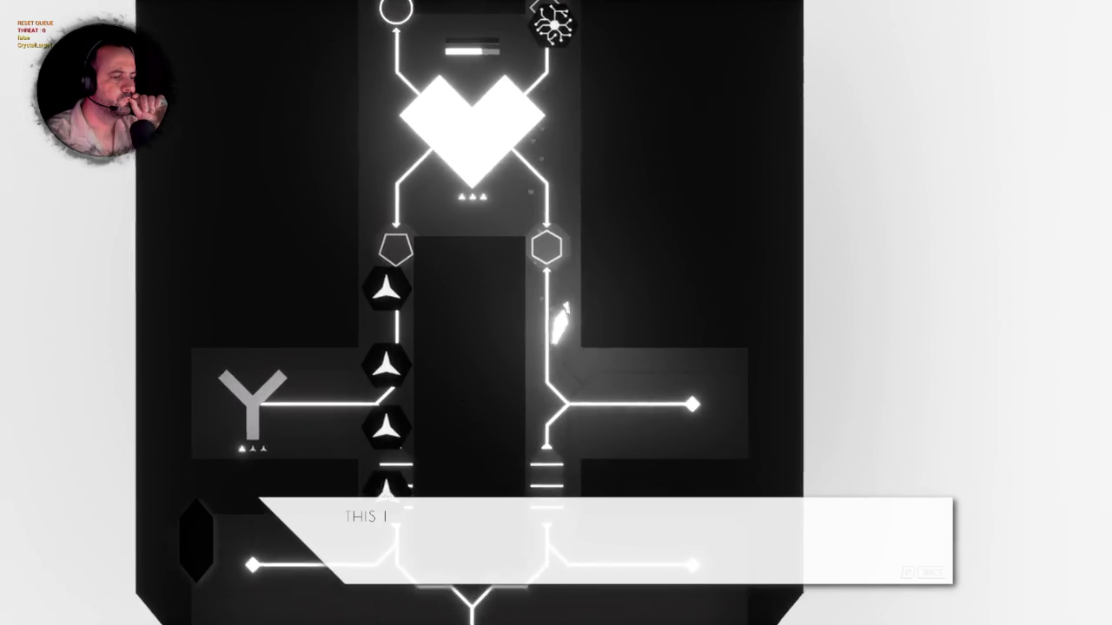
Step: Walk the player through the tutorial toward the Cannibalise hexagon node
key(d)
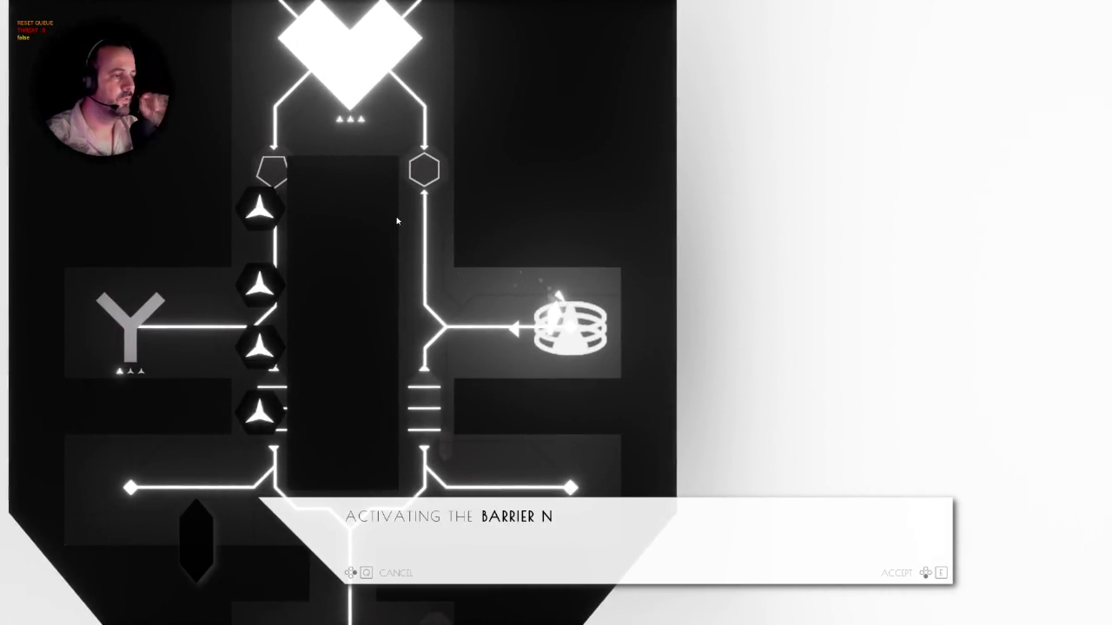
key(Escape)
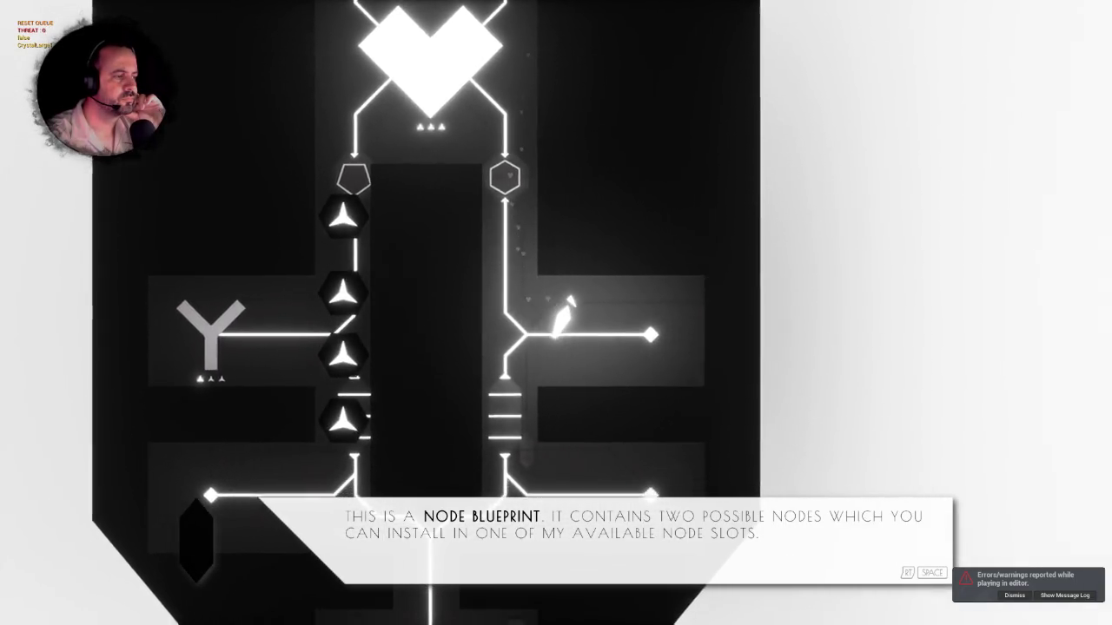
key(space)
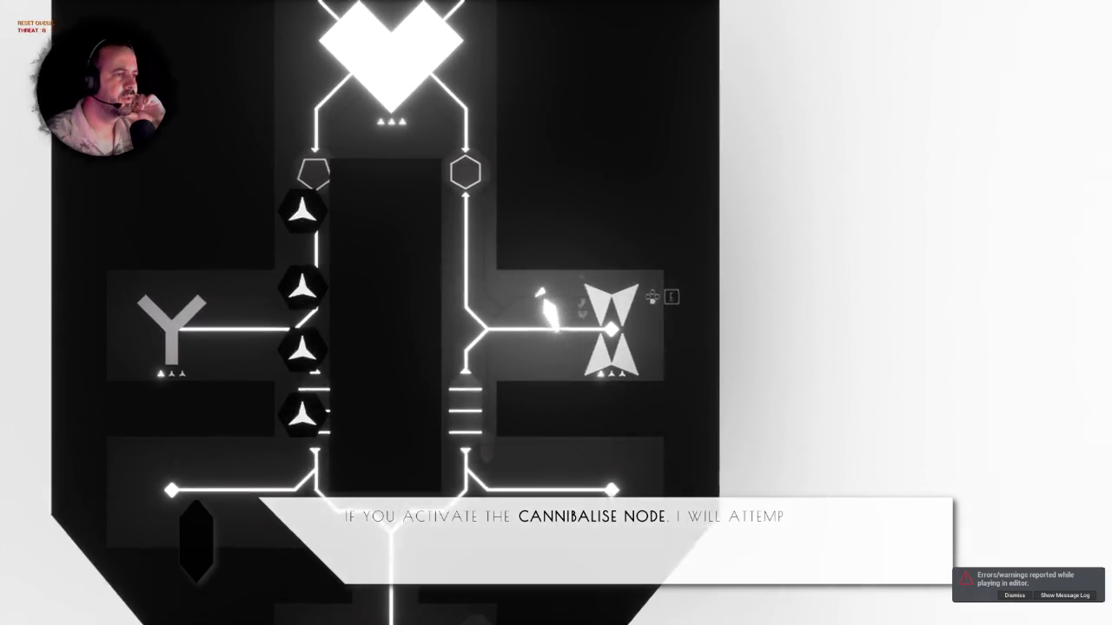
key(a)
key(w)
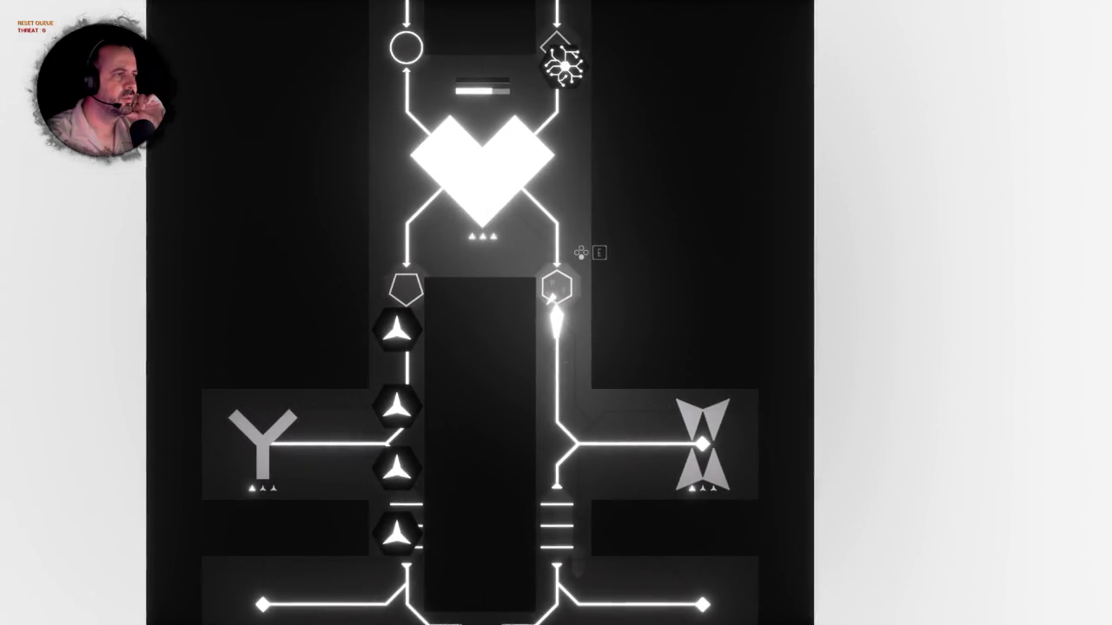
Step: Move the player onto the hourglass Cannibalise node beside the core, then stop play
key(w)
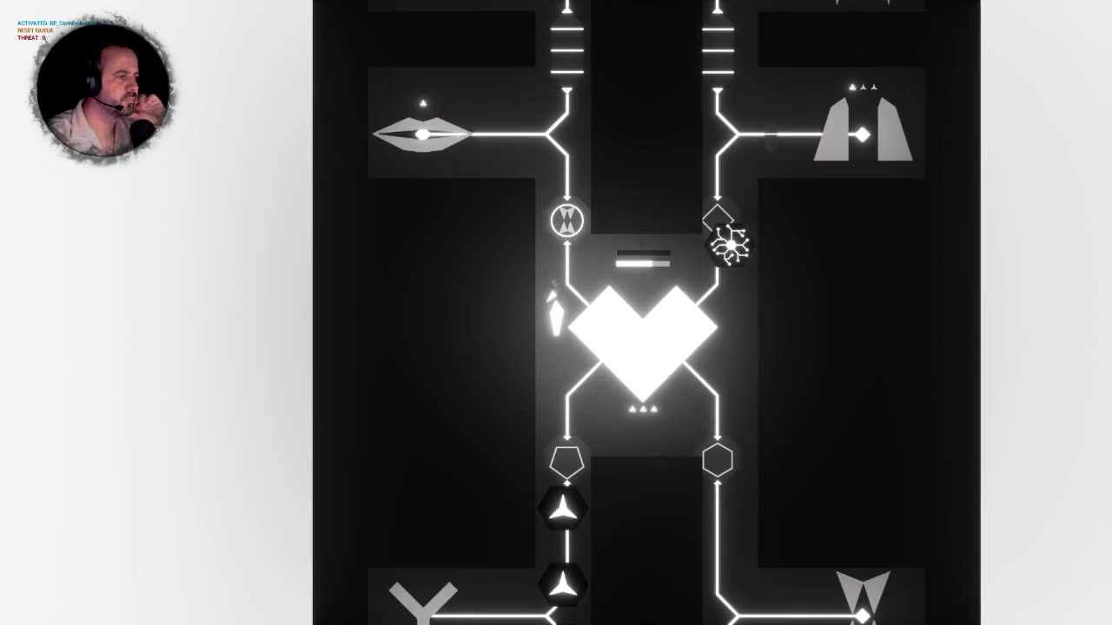
key(w)
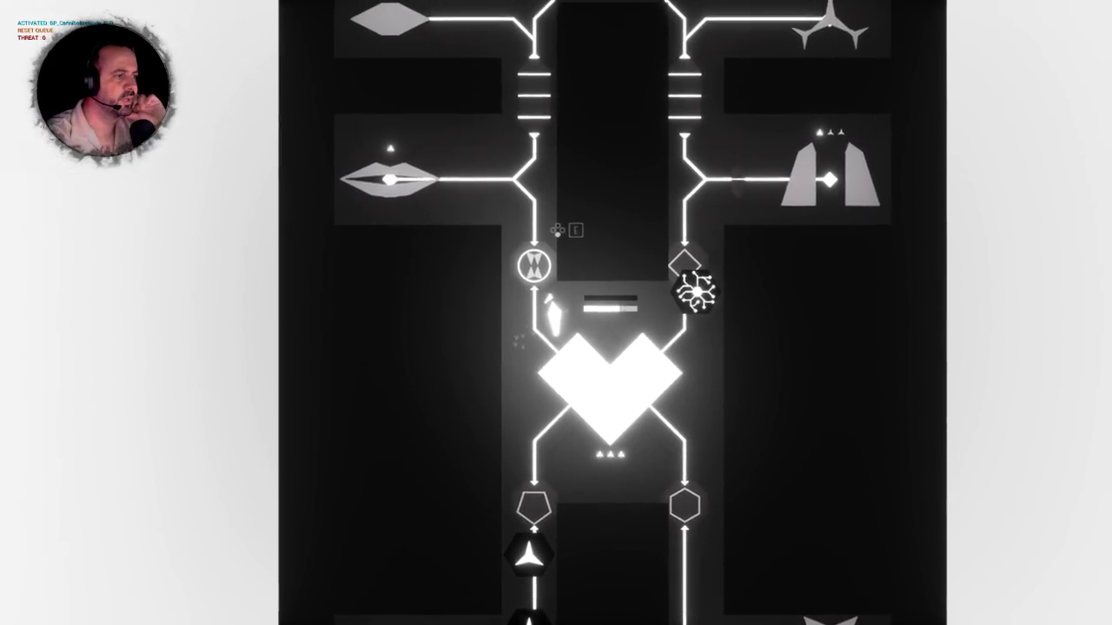
key(w)
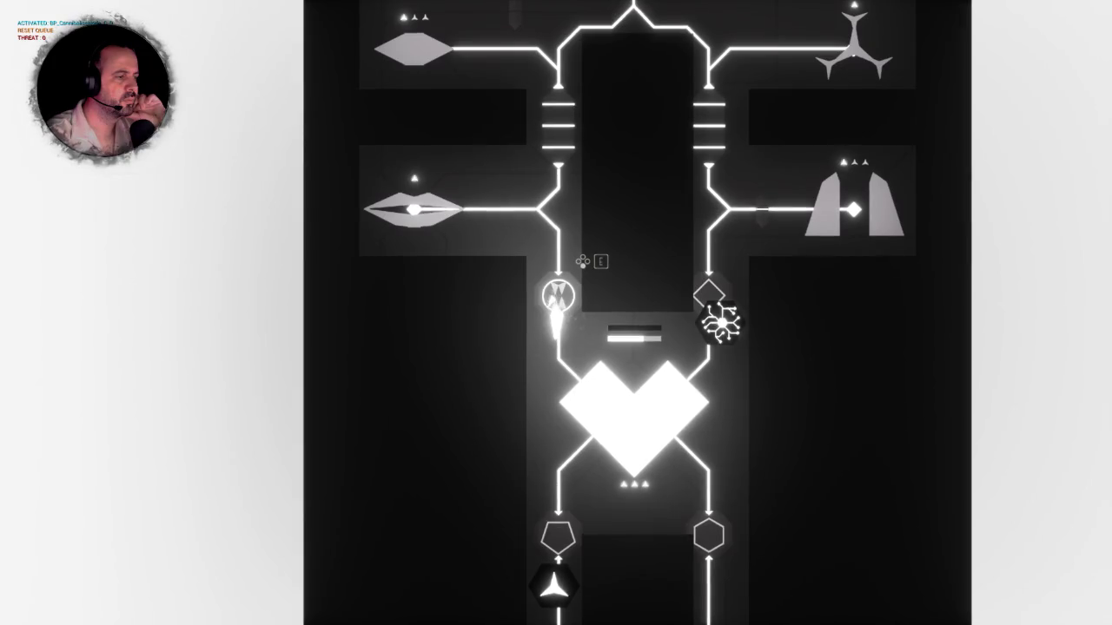
key(s)
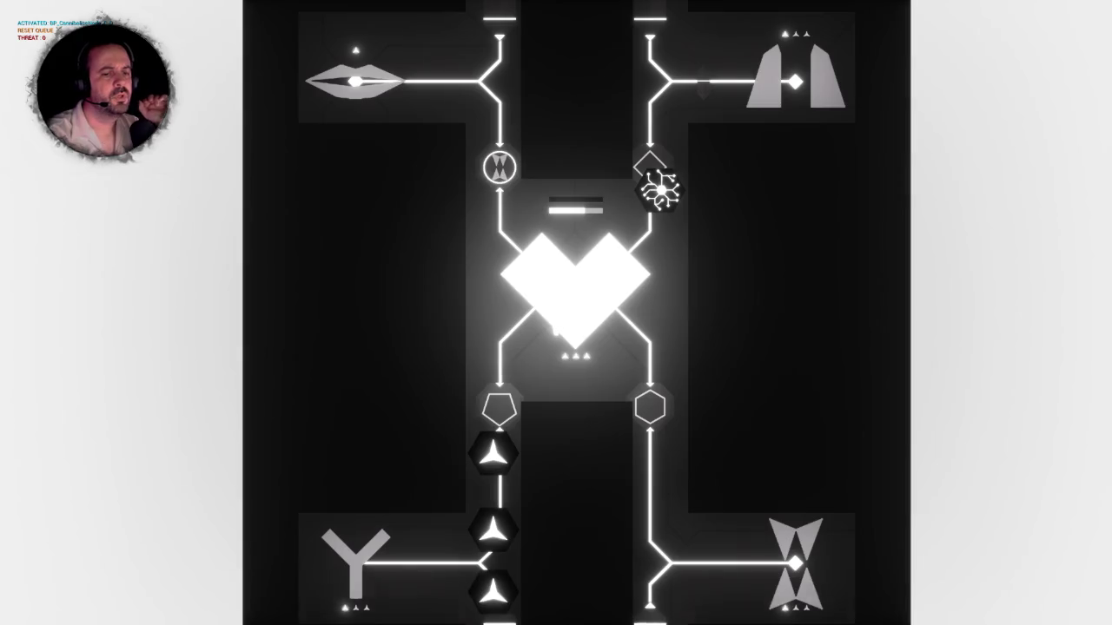
key(Escape)
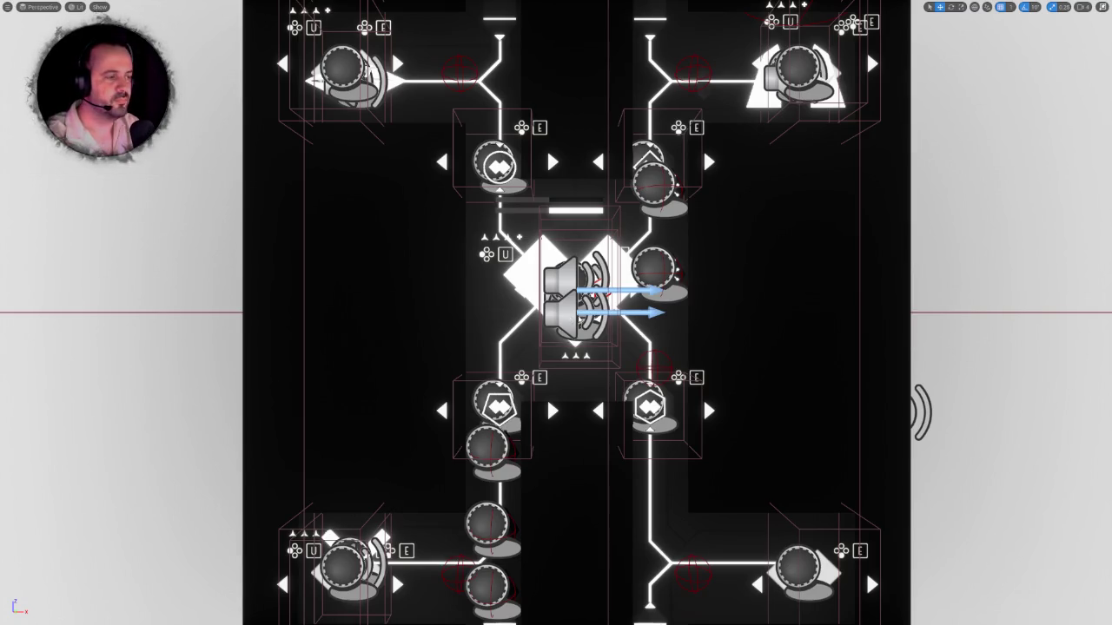
Step: Close the Message Log and open the Blueprints/Ships folder in the Content Drawer
scroll(905, 397, down, 5)
scroll(712, 368, up, 5)
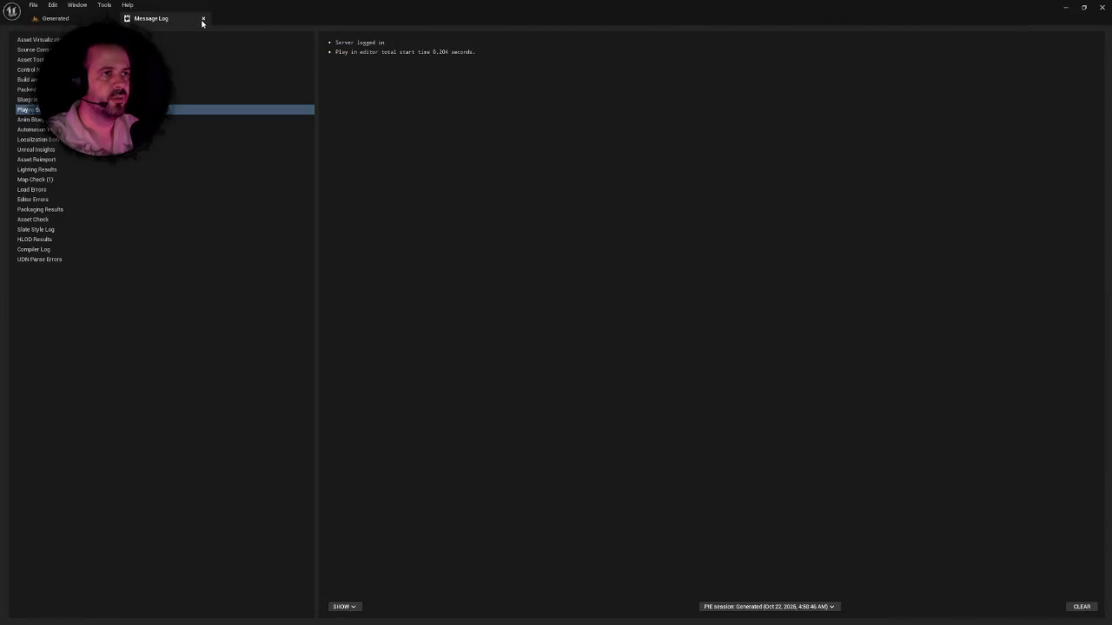
click(203, 18)
key(ctrl+space)
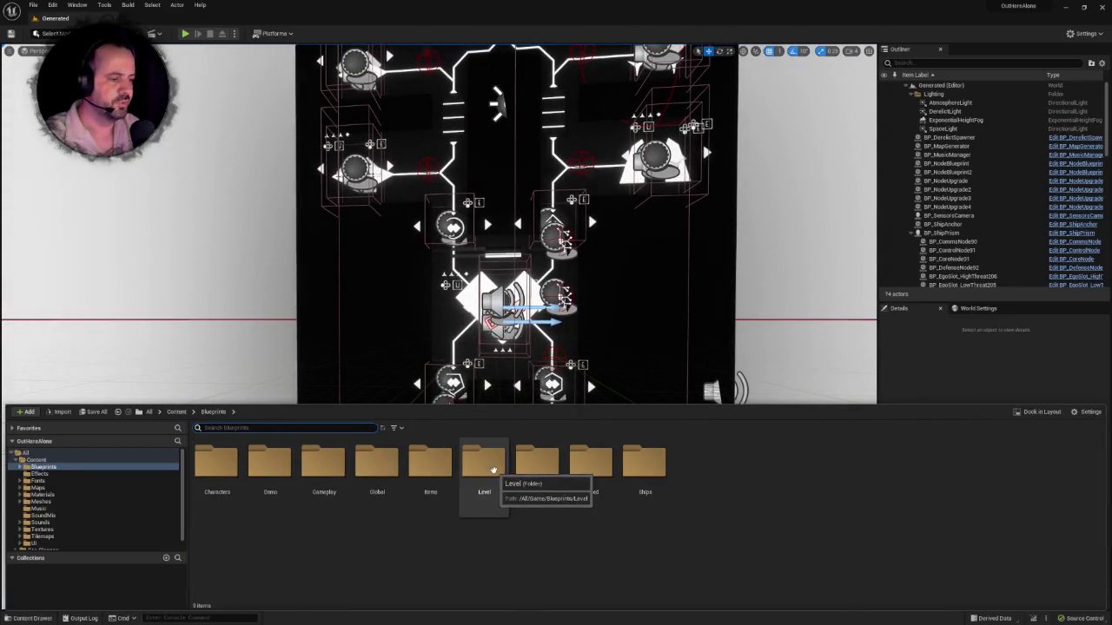
click(636, 467)
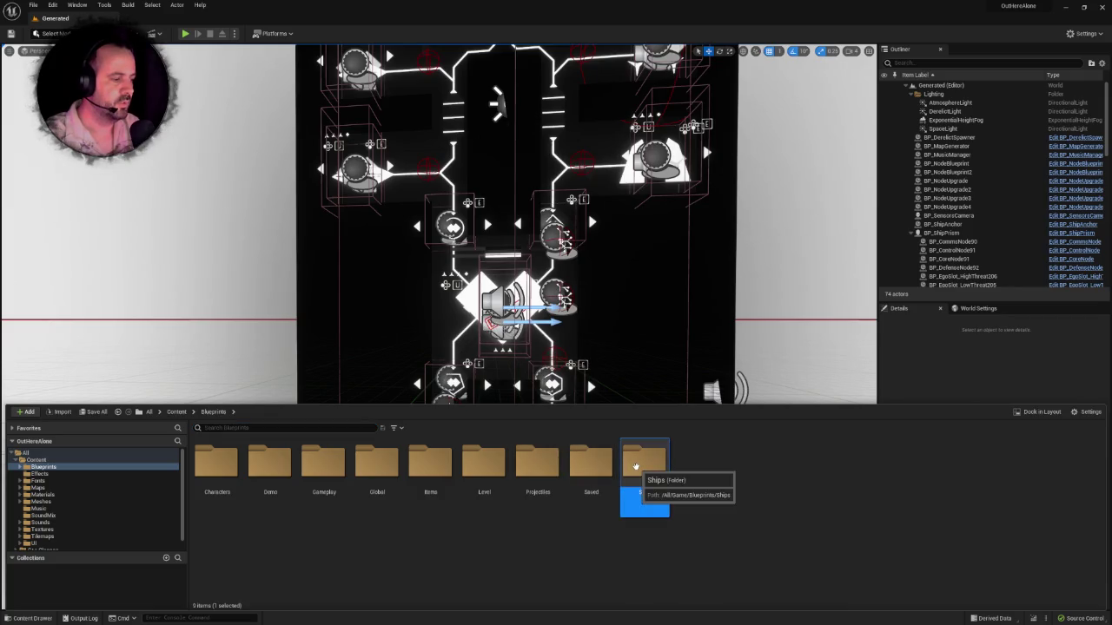
double_click(649, 467)
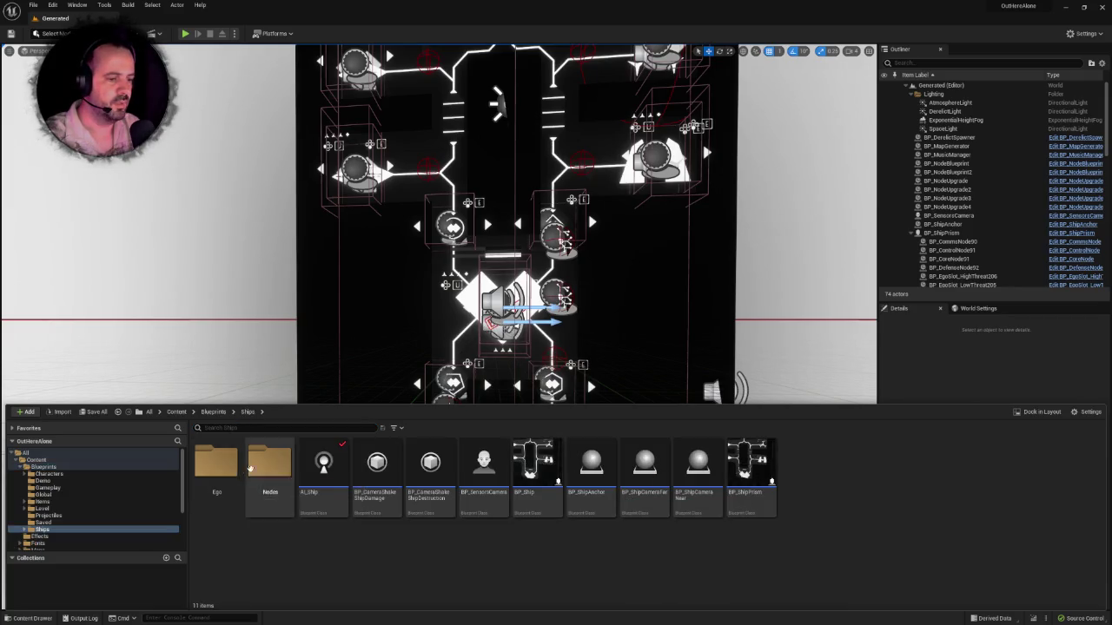